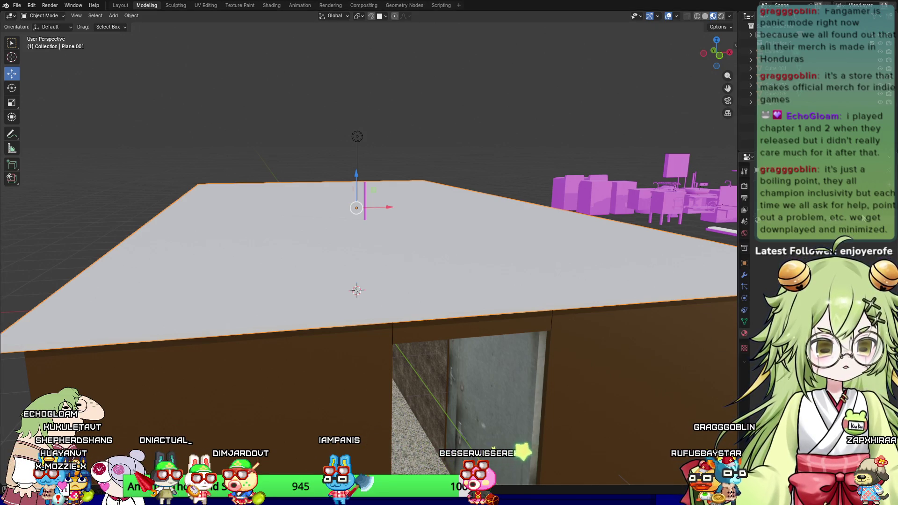
Step: Darken Plane.001's Base Color from light grey to a near-black red tone
click(745, 333)
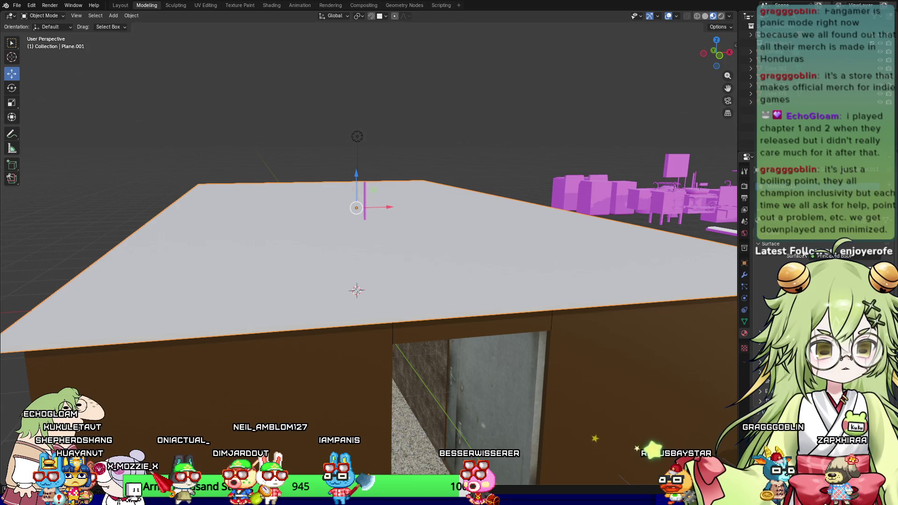
click(832, 267)
mouse_move(871, 175)
mouse_down()
mouse_move(886, 177)
mouse_move(874, 179)
mouse_up()
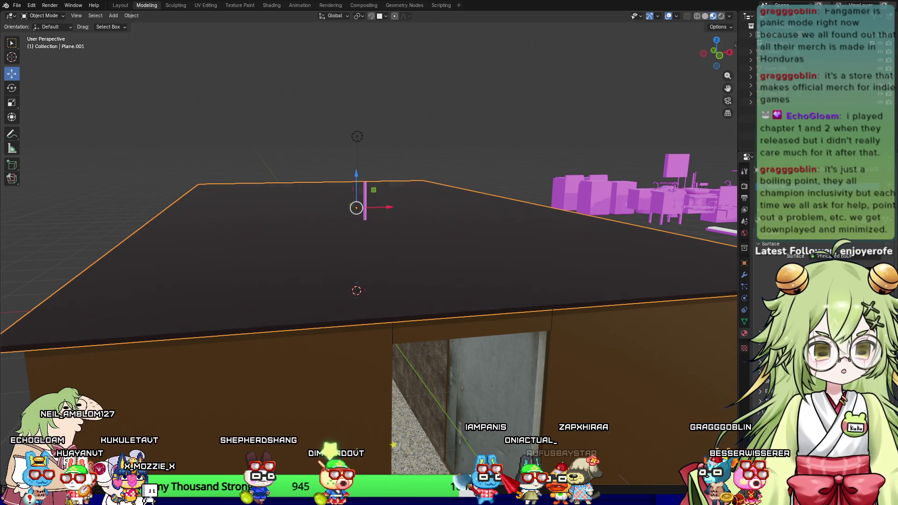
middle_drag(542, 385, 525, 369)
scroll(524, 369, up, 5)
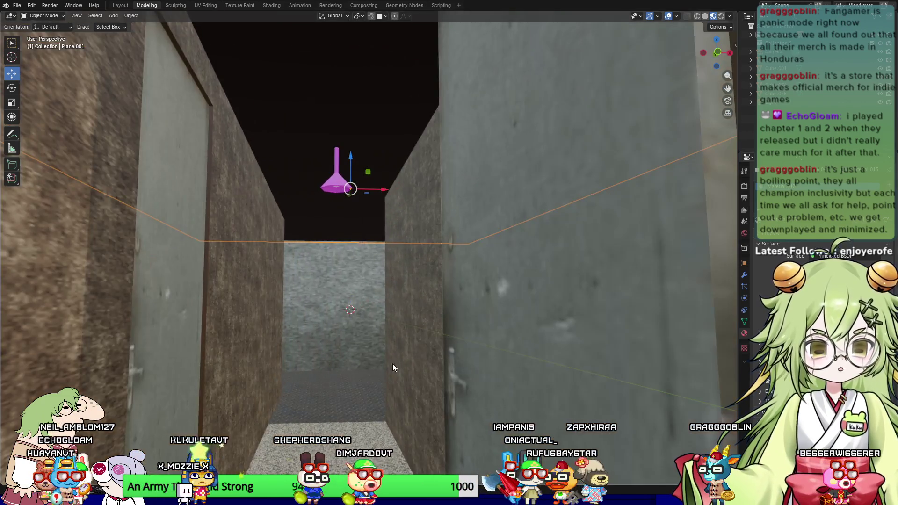
Step: Link a texture node into Lamps_05's Base Color and expand the texture's settings
click(328, 180)
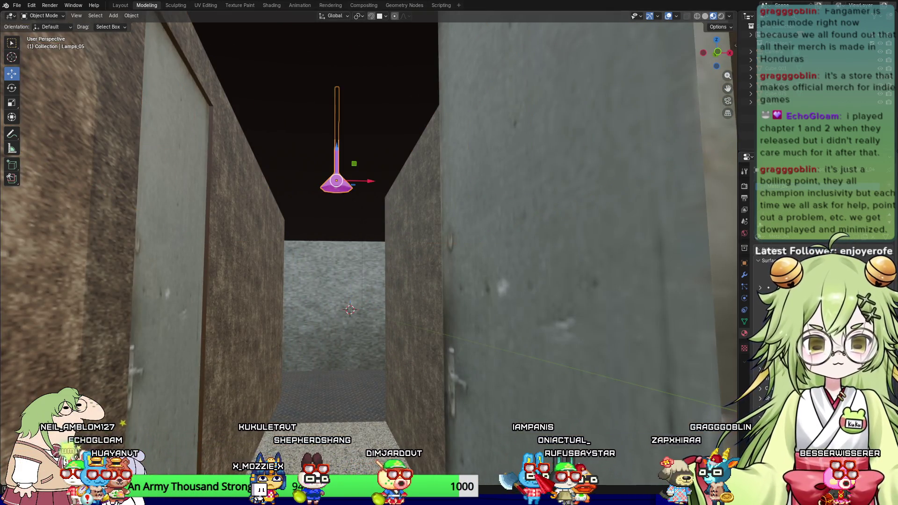
click(769, 288)
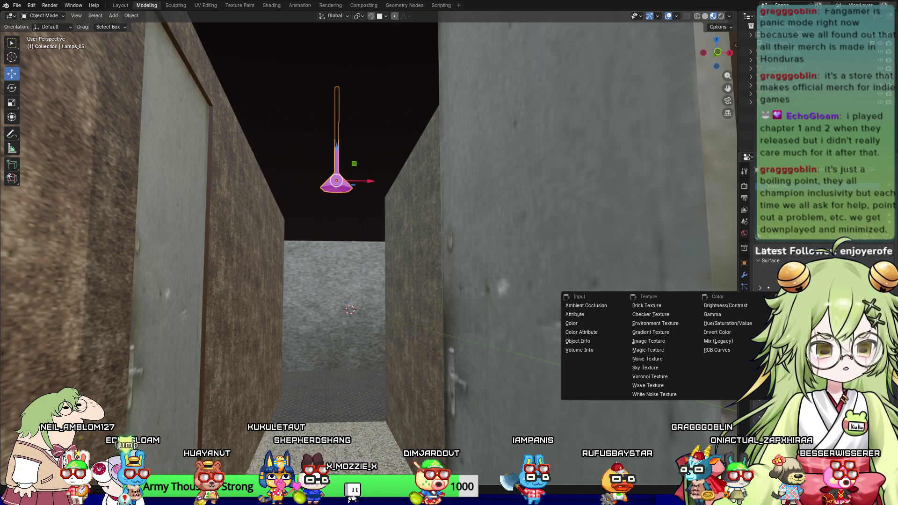
click(650, 341)
click(761, 288)
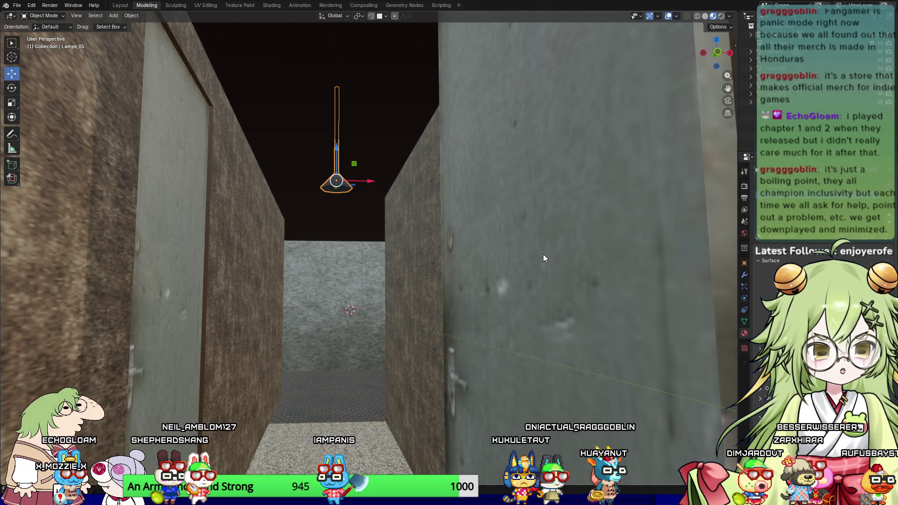
click(363, 253)
Step: Select the hanging lamp and view the corridor in Rendered shading
scroll(332, 228, up, 3)
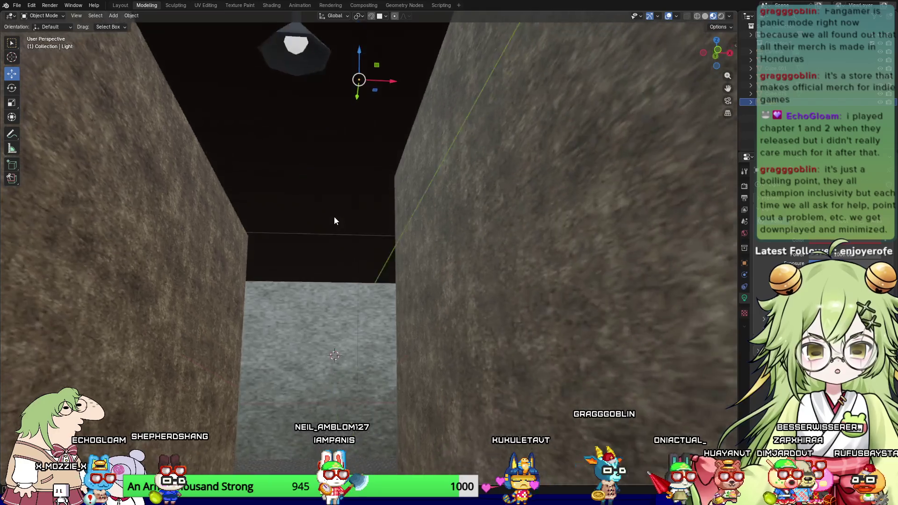
click(307, 55)
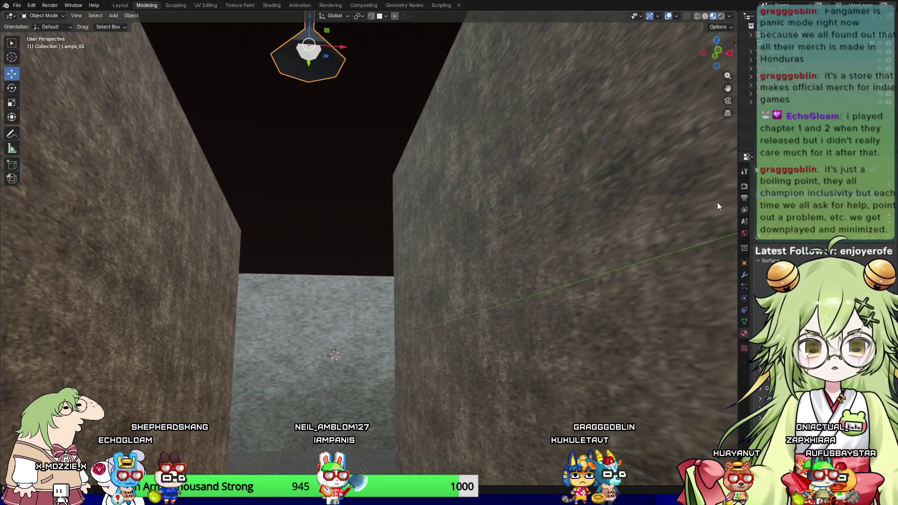
click(724, 17)
scroll(429, 185, down, 2)
mouse_move(389, 220)
middle_down()
mouse_move(322, 263)
mouse_move(339, 179)
middle_up()
Step: Select Plane.001 and return to Material Preview, looking down on the dark plane
click(350, 125)
mouse_move(350, 124)
middle_down()
mouse_move(415, 212)
mouse_move(418, 249)
middle_up()
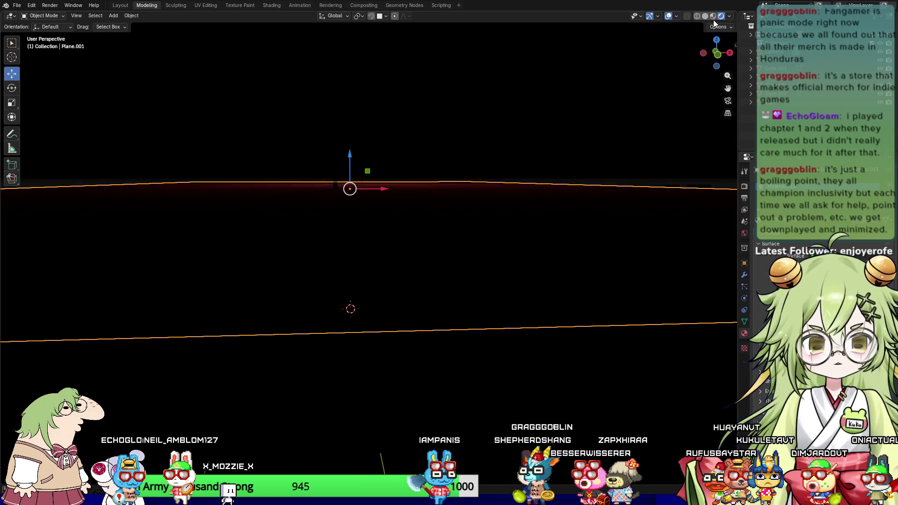
click(713, 16)
mouse_move(552, 117)
middle_down()
mouse_move(512, 198)
mouse_move(375, 158)
mouse_move(366, 147)
middle_up()
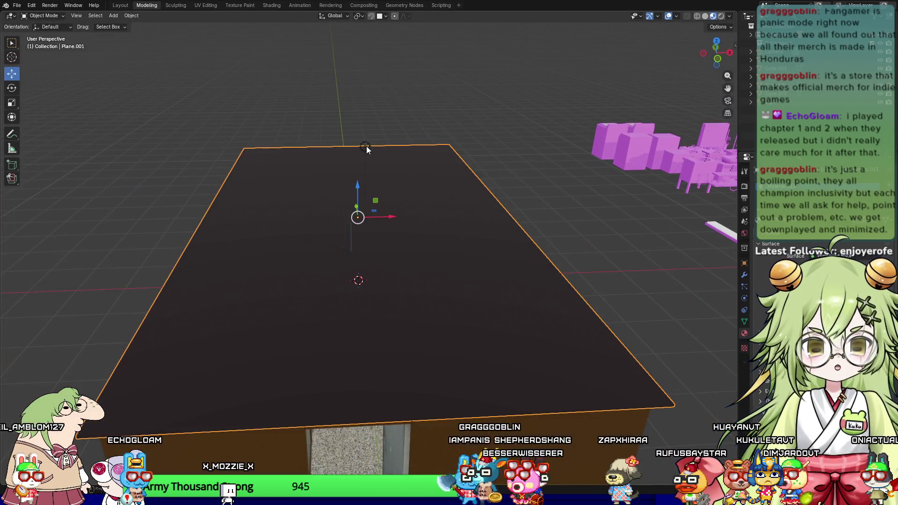
Step: Lower the Light about 2.7 m down into the corridor
click(365, 147)
drag(361, 109, 368, 223)
mouse_move(408, 330)
middle_down()
mouse_move(412, 305)
mouse_move(410, 318)
middle_up()
scroll(411, 304, up, 5)
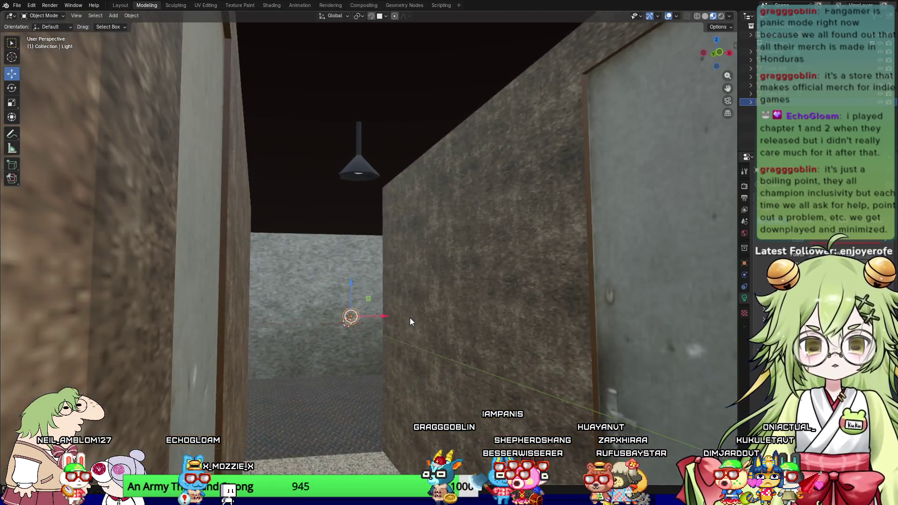
scroll(410, 318, up, 3)
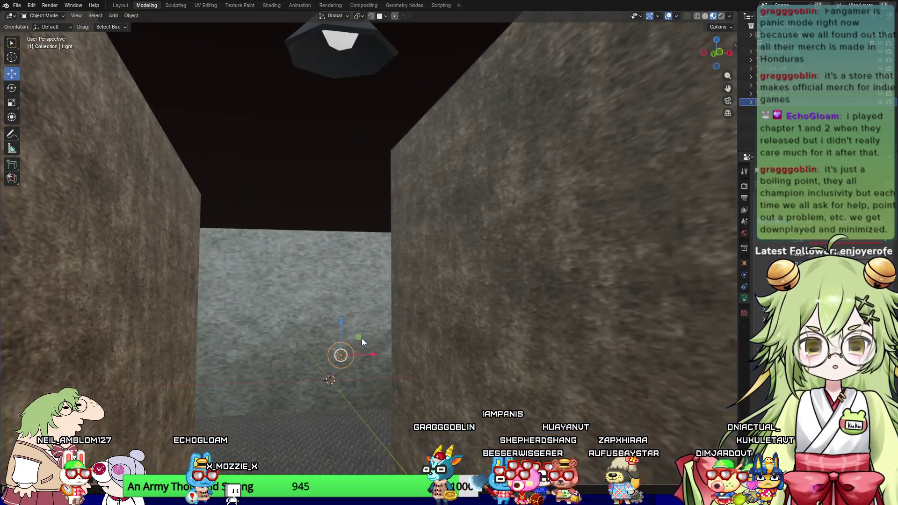
Step: Select the hanging lamp and check its object options without changing anything
click(344, 43)
right_click(343, 356)
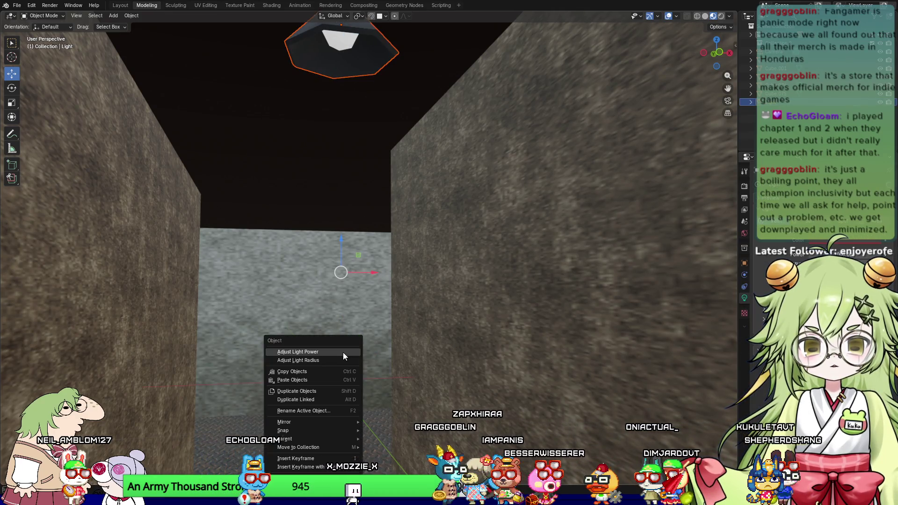
mouse_move(332, 431)
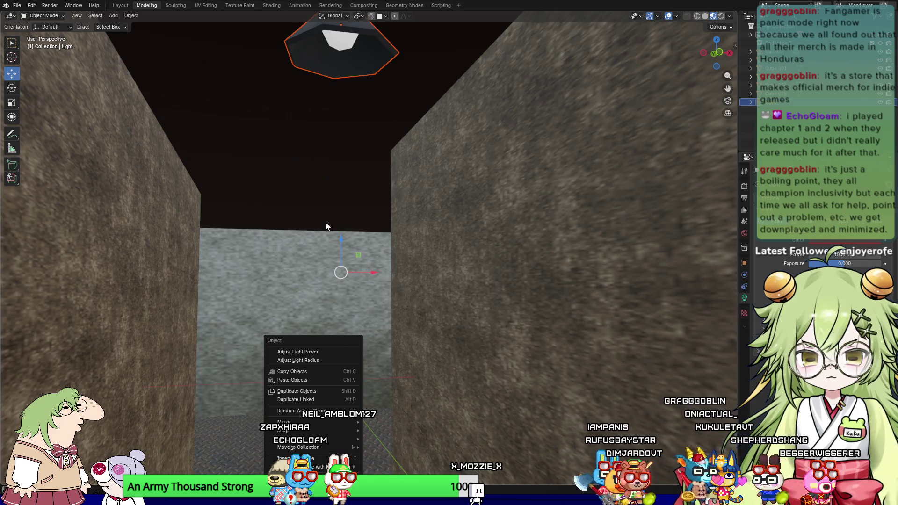
key(Escape)
middle_drag(391, 314, 422, 338)
Step: Move the Light sideways against the wall and raise it just under the ceiling
click(326, 344)
drag(326, 340, 355, 360)
mouse_move(419, 361)
middle_down()
mouse_move(456, 378)
mouse_move(504, 372)
mouse_move(369, 392)
mouse_move(558, 336)
mouse_move(489, 245)
mouse_move(481, 266)
mouse_move(524, 285)
mouse_move(510, 281)
middle_up()
drag(391, 194, 562, 236)
mouse_move(561, 236)
middle_down()
mouse_move(529, 294)
mouse_move(517, 423)
mouse_move(560, 391)
mouse_move(522, 388)
middle_up()
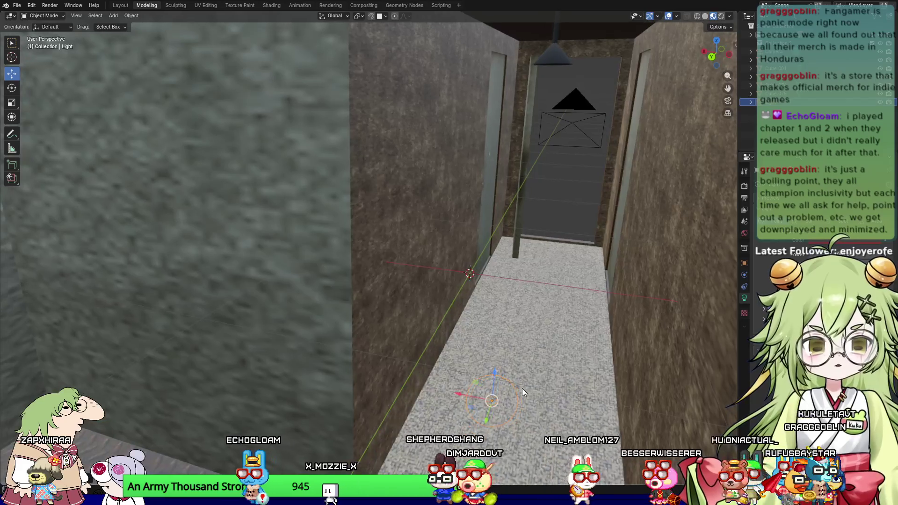
mouse_move(494, 373)
mouse_down()
mouse_move(489, 267)
mouse_move(500, 38)
mouse_up()
mouse_move(524, 139)
middle_down()
mouse_move(355, 267)
mouse_move(392, 238)
mouse_move(388, 273)
mouse_move(397, 290)
middle_up()
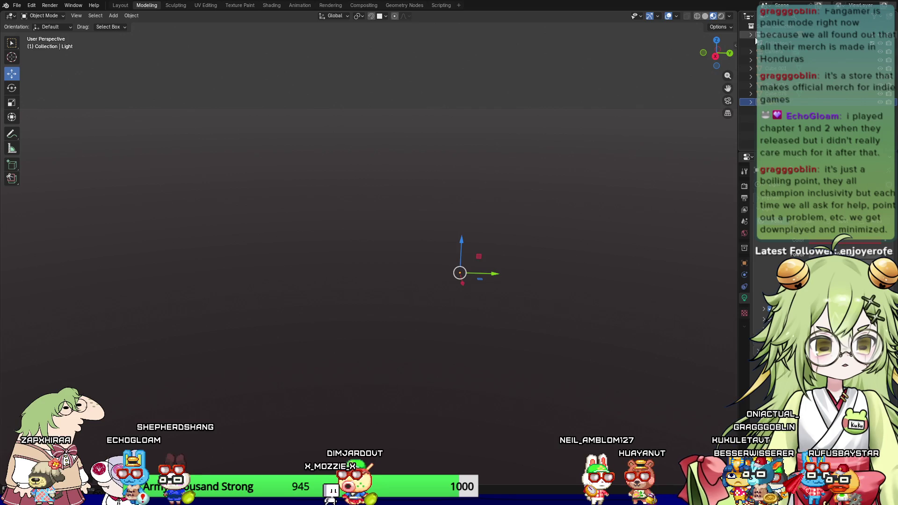
Step: Filter the Outliner for 'plane', select Plane.001, and unhide the room objects with Alt+H
mouse_move(679, 75)
middle_down()
mouse_move(587, 134)
mouse_move(489, 172)
mouse_move(402, 270)
mouse_move(563, 290)
middle_up()
click(563, 291)
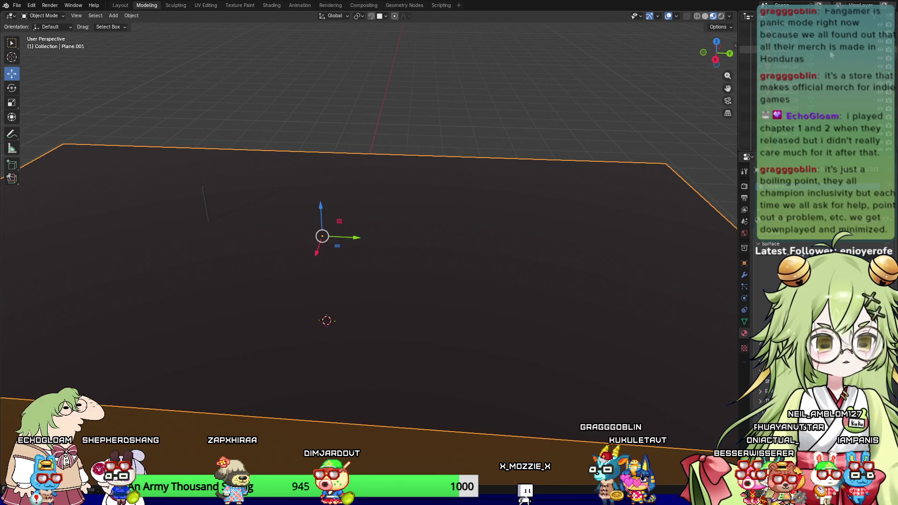
text(plane)
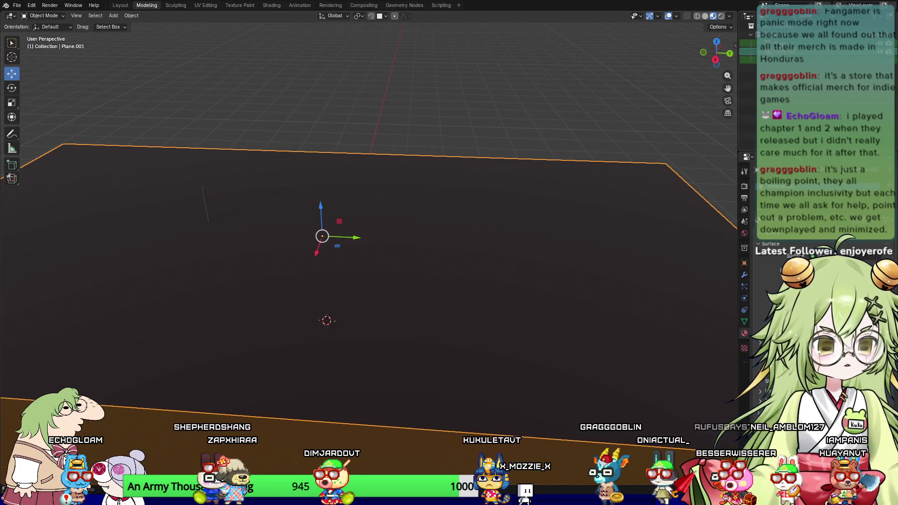
click(786, 43)
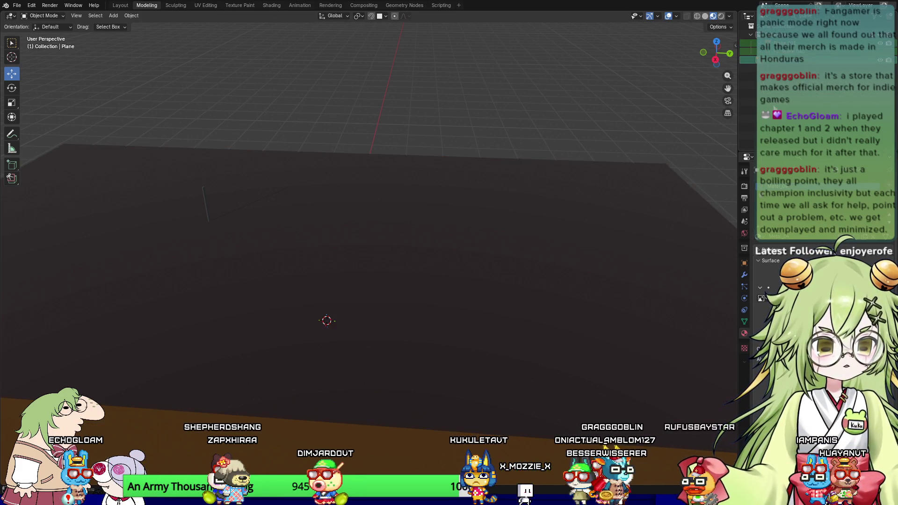
click(786, 52)
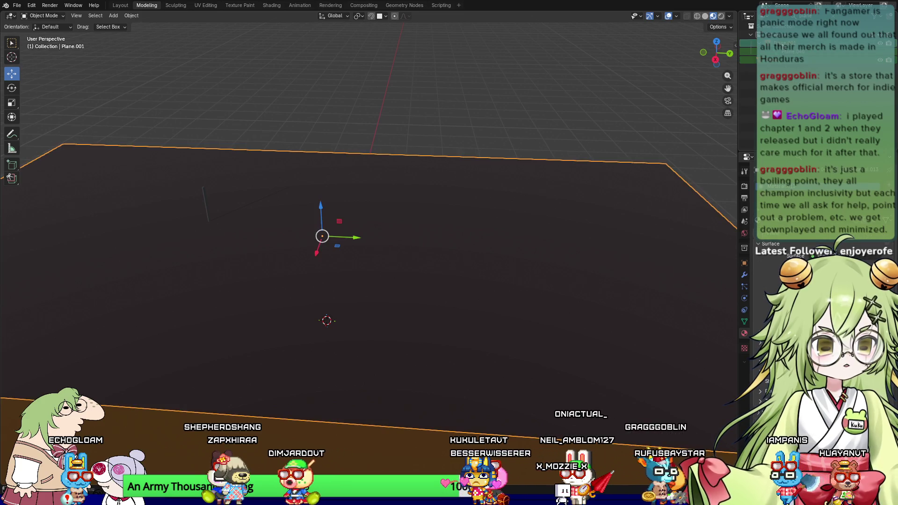
ctrl+click(785, 42)
ctrl+click(786, 42)
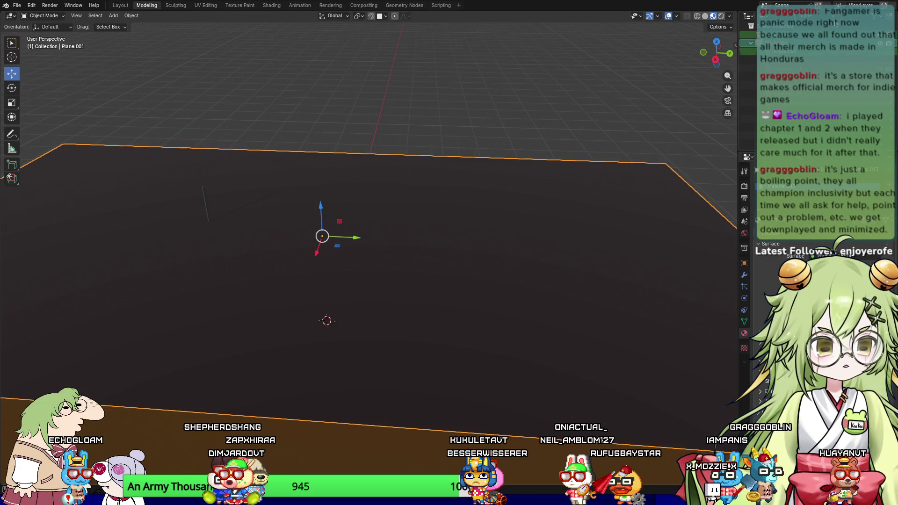
click(751, 34)
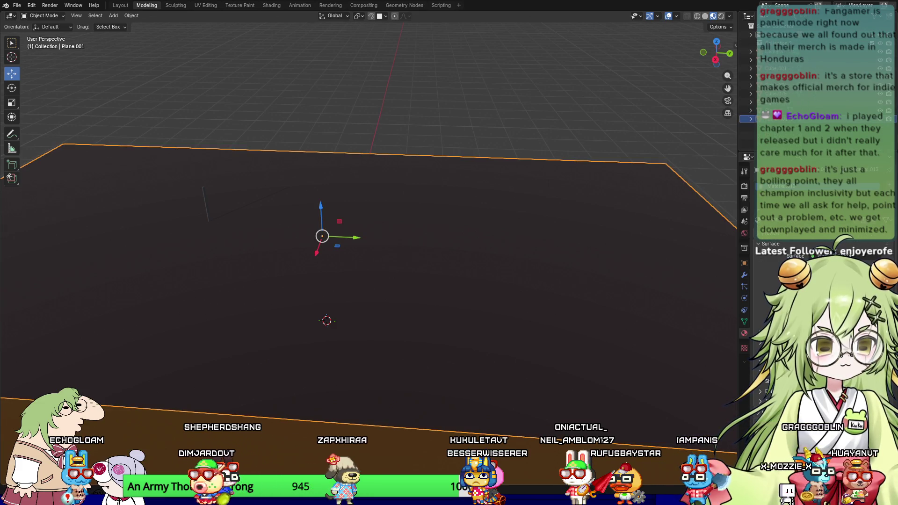
key(alt+h)
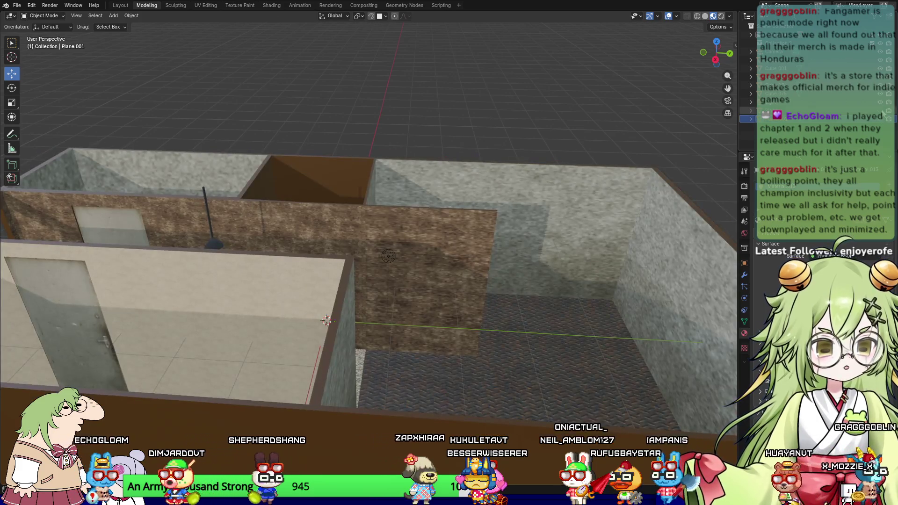
Step: Move the Light up with G so it sits just under the hanging lamp shade
mouse_move(300, 211)
middle_down()
mouse_move(262, 223)
mouse_move(250, 197)
mouse_move(320, 200)
mouse_move(322, 363)
middle_up()
click(321, 363)
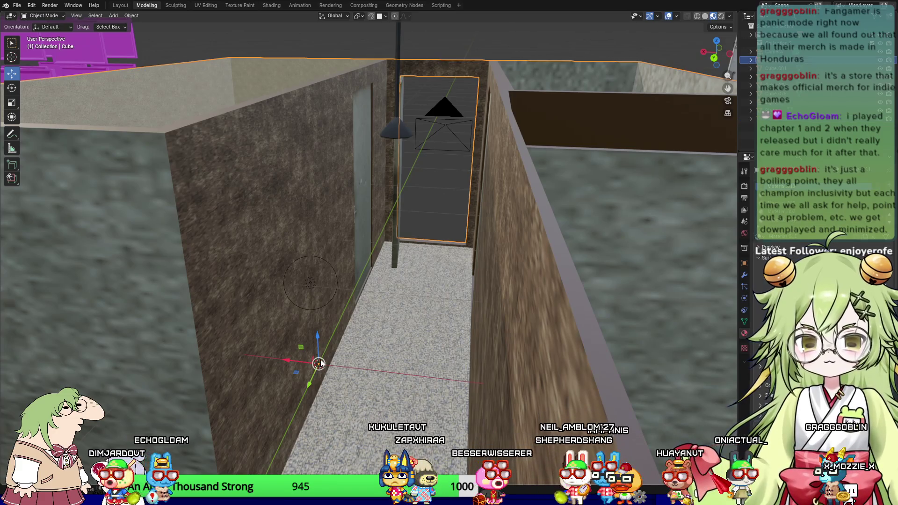
click(311, 283)
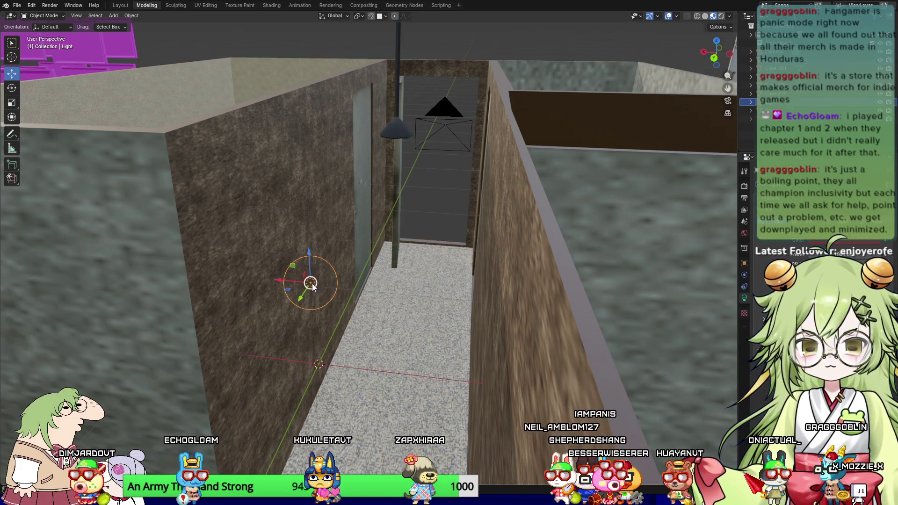
key(g)
click(386, 188)
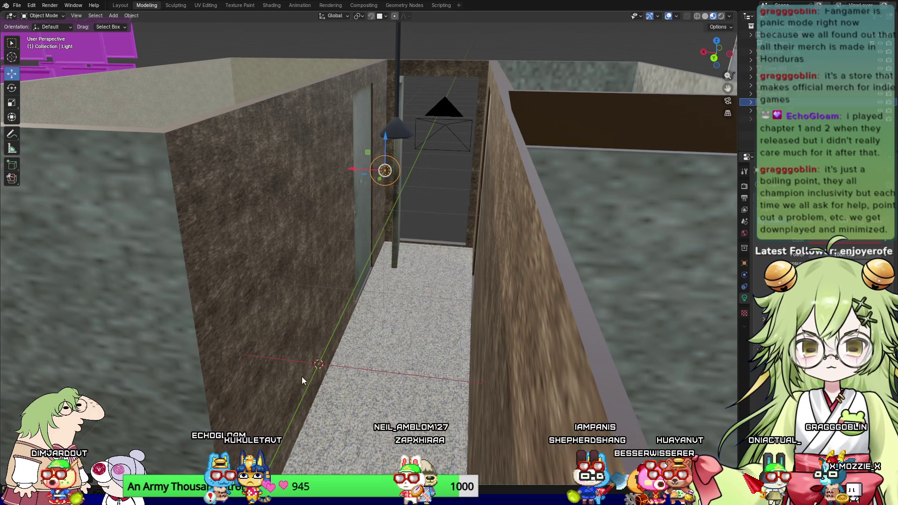
click(320, 369)
mouse_move(320, 369)
middle_down()
mouse_move(362, 386)
mouse_move(347, 358)
mouse_move(352, 369)
mouse_move(386, 378)
mouse_move(159, 281)
mouse_move(366, 181)
mouse_move(274, 147)
mouse_move(644, 86)
middle_up()
right_click(603, 271)
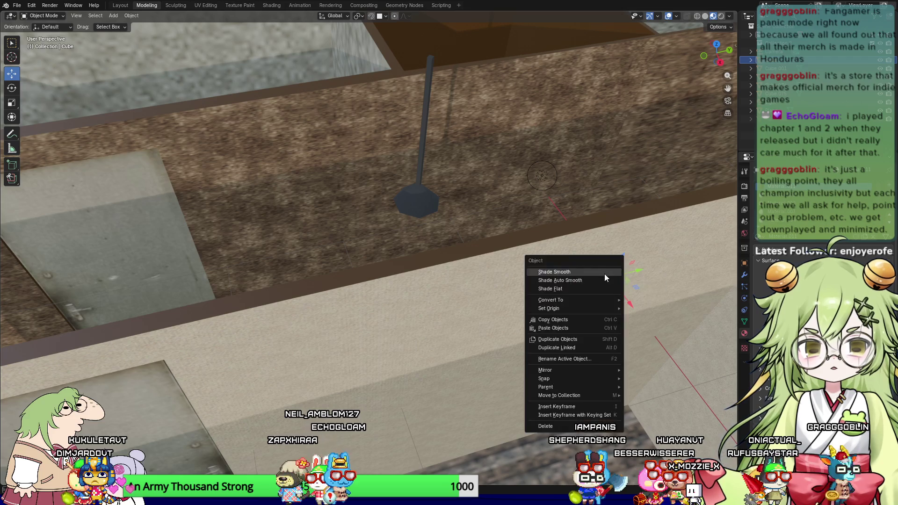
Step: Reset the Cube walls object's origin to its geometry via Set Origin
mouse_move(601, 307)
click(652, 317)
mouse_move(651, 317)
middle_down()
mouse_move(440, 211)
mouse_move(484, 225)
middle_up()
scroll(518, 265, up, 3)
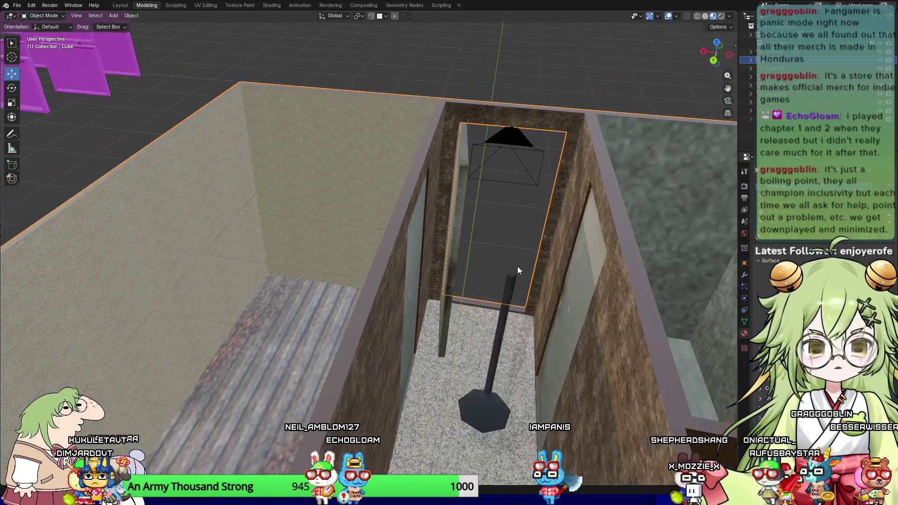
scroll(462, 333, down, 3)
mouse_move(462, 324)
middle_down()
mouse_move(419, 422)
mouse_move(397, 442)
middle_up()
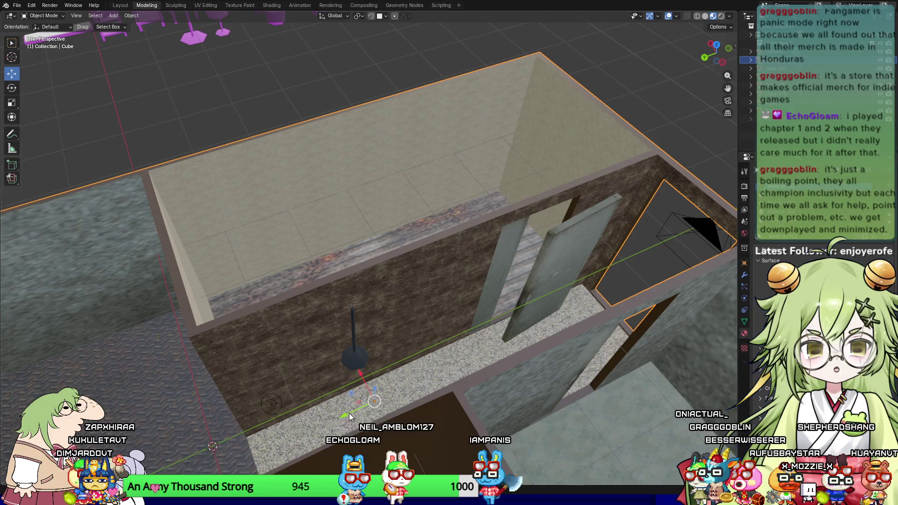
middle_drag(554, 300, 593, 313)
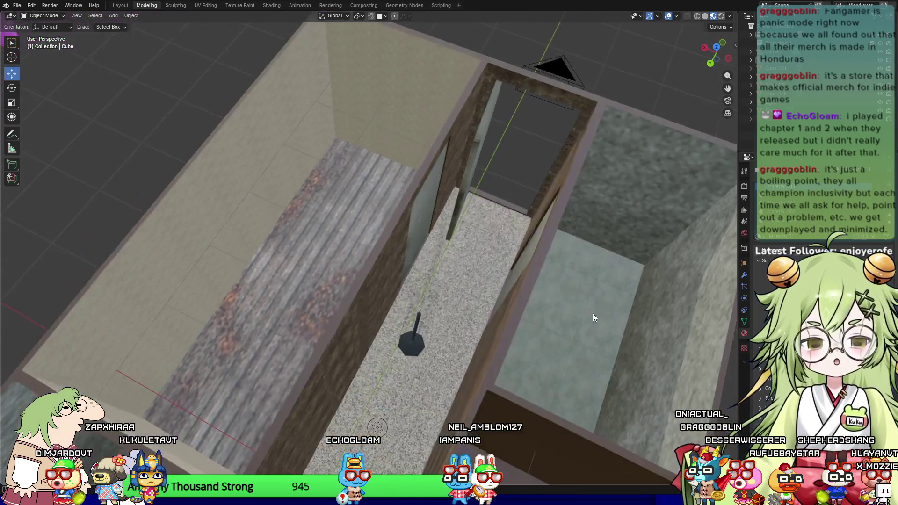
mouse_move(419, 347)
middle_down()
mouse_move(366, 375)
mouse_move(399, 343)
mouse_move(475, 388)
mouse_move(454, 277)
mouse_move(450, 190)
middle_up()
mouse_move(434, 116)
middle_down()
mouse_move(406, 215)
mouse_move(151, 378)
middle_up()
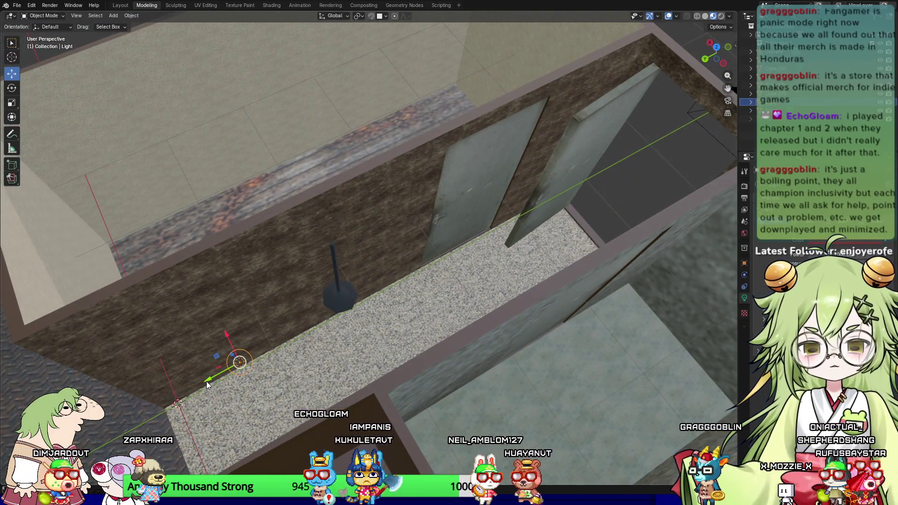
Step: Move the Light along the Y axis, then the X axis, toward the lamp shade
key(g)
key(y)
click(292, 345)
mouse_move(402, 328)
middle_down()
mouse_move(414, 291)
mouse_move(414, 209)
mouse_move(363, 330)
mouse_move(270, 36)
mouse_move(520, 183)
middle_up()
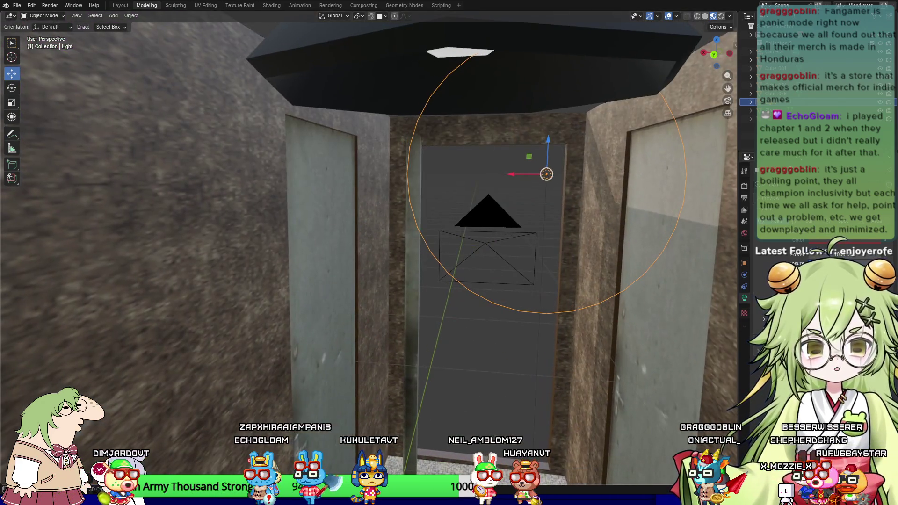
key(g)
key(x)
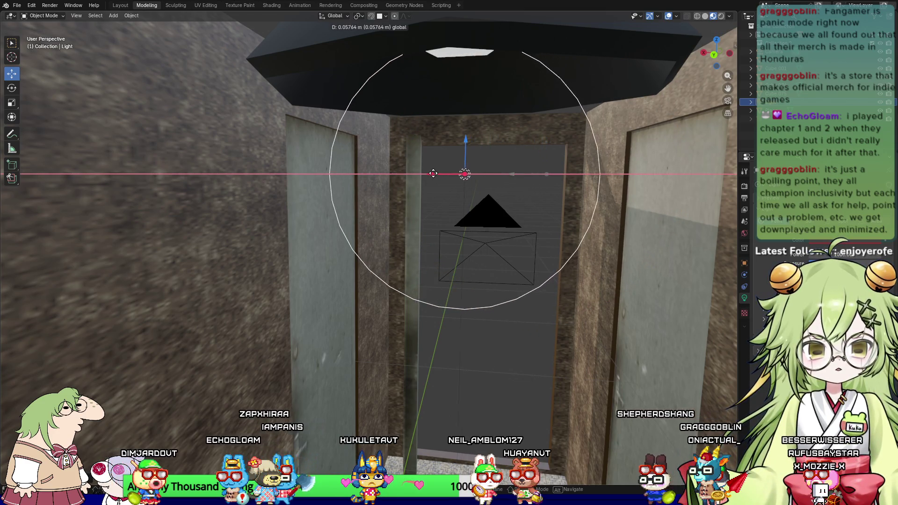
click(477, 154)
Step: Settle the Light just beneath the lamp shade and preview it in Rendered shading
drag(465, 138, 465, 46)
mouse_move(491, 125)
middle_down()
mouse_move(448, 117)
mouse_move(212, 217)
mouse_move(345, 247)
mouse_move(238, 153)
middle_up()
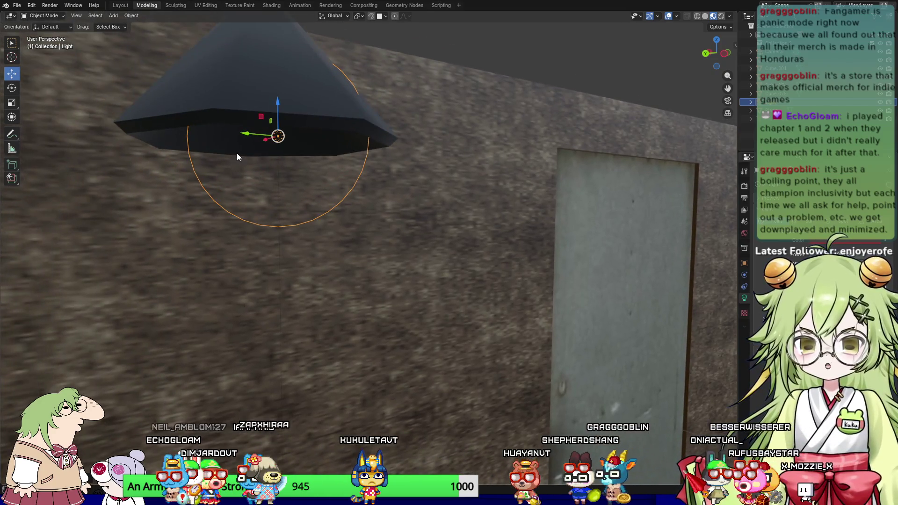
drag(244, 138, 222, 137)
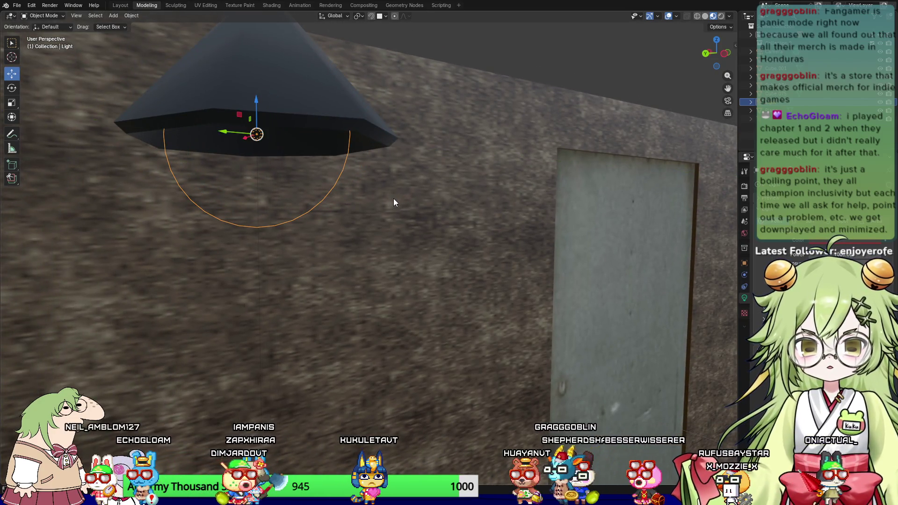
drag(259, 100, 259, 119)
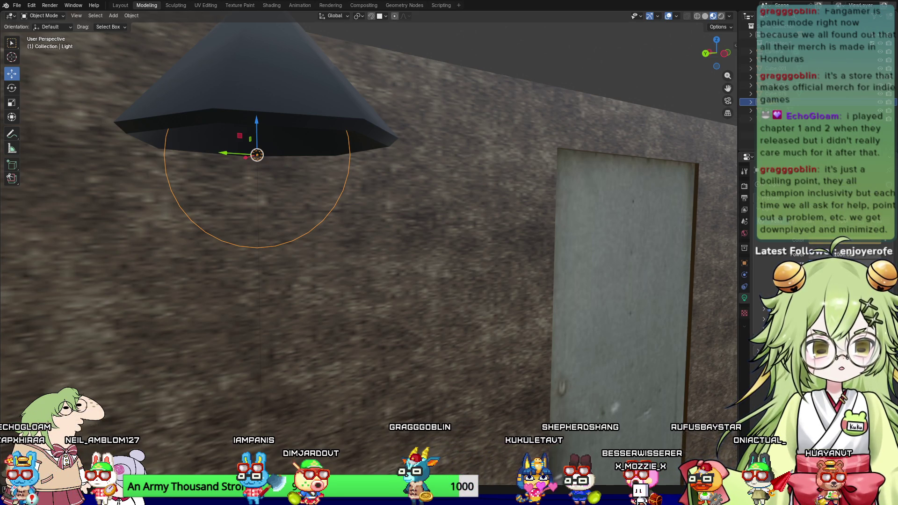
click(721, 15)
mouse_move(514, 280)
middle_down()
mouse_move(427, 344)
mouse_move(297, 375)
mouse_move(401, 237)
mouse_move(407, 247)
mouse_move(379, 316)
mouse_move(360, 310)
mouse_move(395, 265)
middle_up()
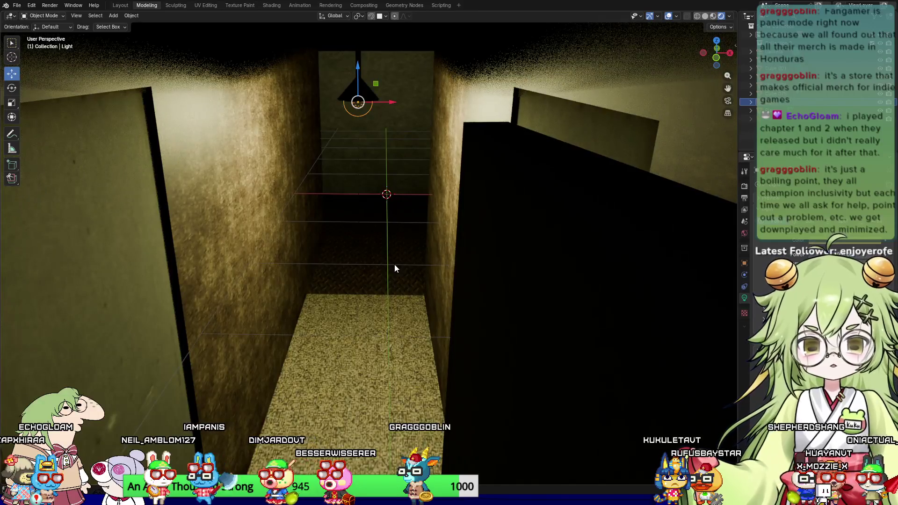
Step: Render the hallway twice from the scene camera with F12, closing each render
key(KP_0)
scroll(421, 294, up, 6)
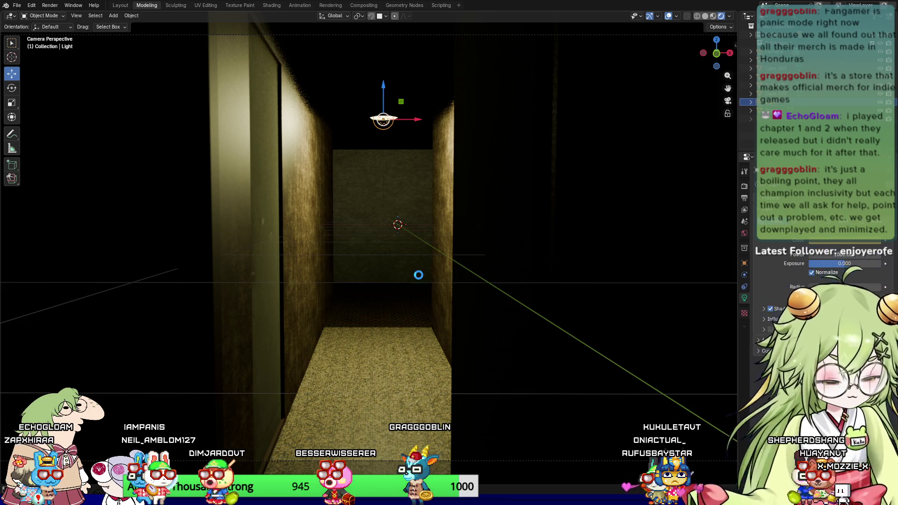
key(F12)
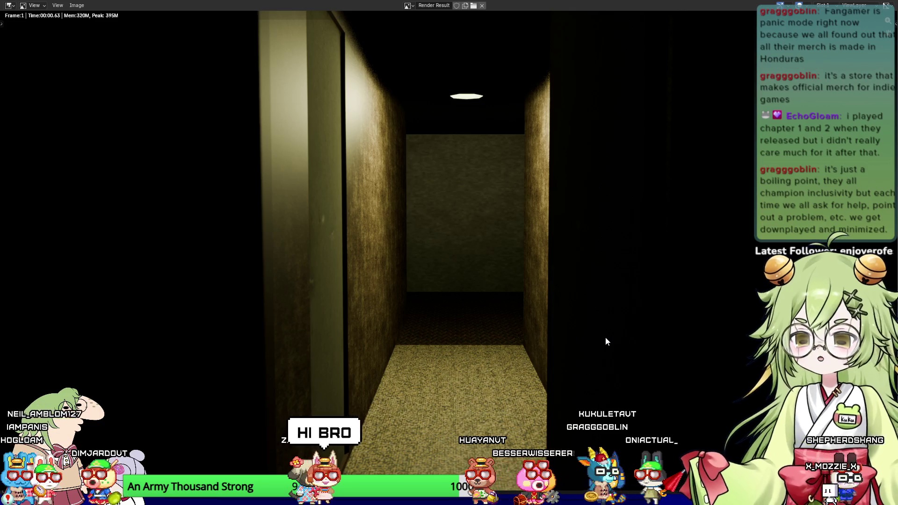
key(Escape)
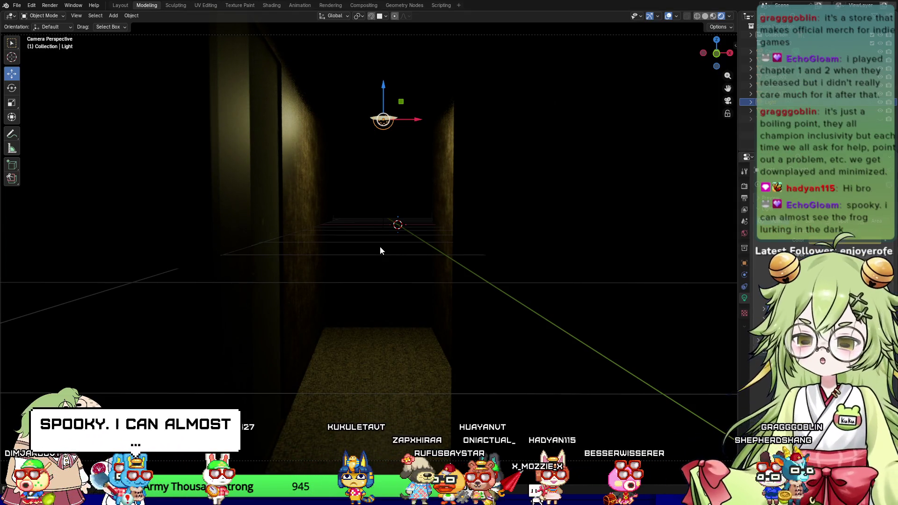
key(F12)
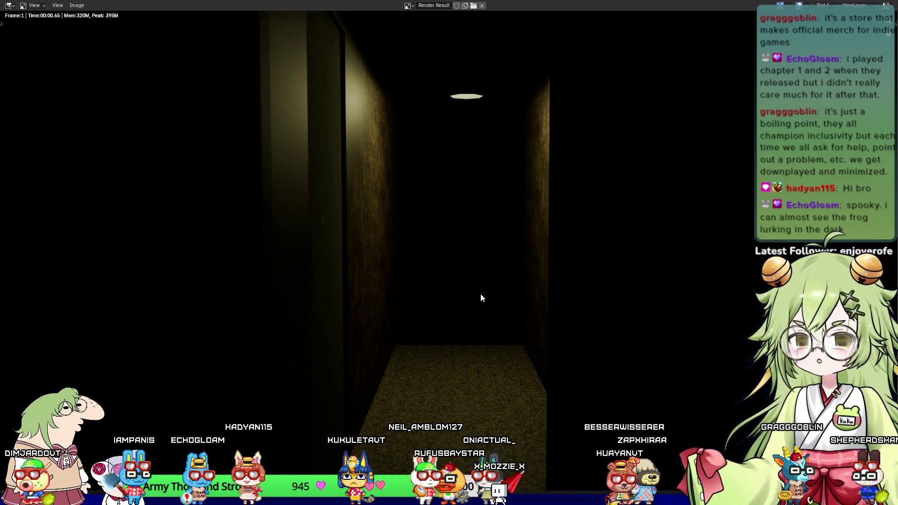
key(Escape)
mouse_move(436, 265)
middle_down()
mouse_move(429, 235)
mouse_move(433, 268)
middle_up()
scroll(433, 268, down, 3)
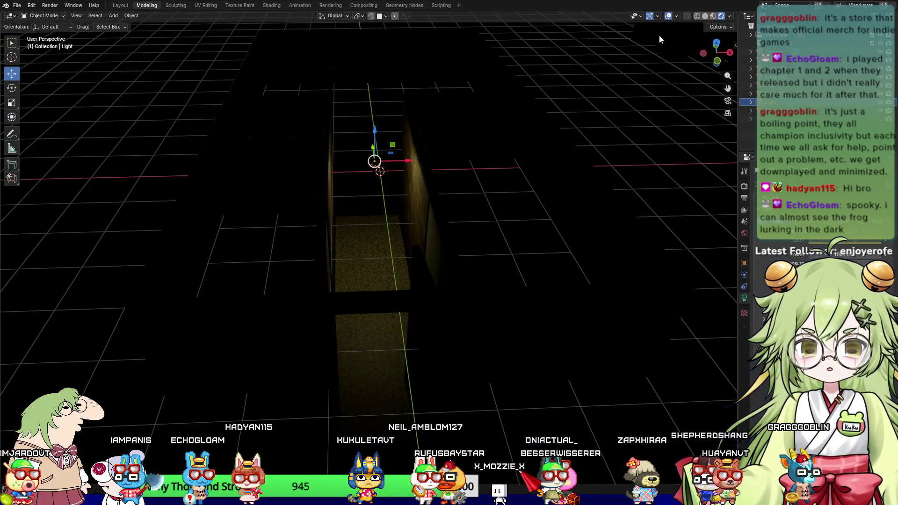
Step: Return to Material Preview and select the standing lamp Lamps_05 in the corridor
click(713, 16)
middle_drag(473, 189, 397, 240)
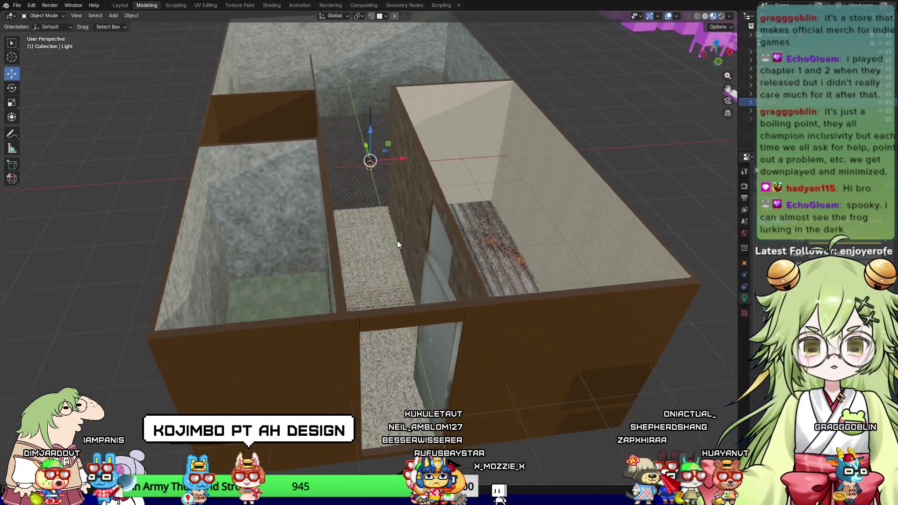
scroll(467, 251, up, 3)
mouse_move(467, 251)
middle_down()
mouse_move(489, 251)
mouse_move(355, 257)
mouse_move(464, 271)
mouse_move(251, 267)
mouse_move(319, 271)
mouse_move(355, 308)
mouse_move(385, 254)
mouse_move(397, 250)
mouse_move(392, 282)
mouse_move(263, 275)
mouse_move(230, 323)
mouse_move(316, 325)
mouse_move(398, 297)
middle_up()
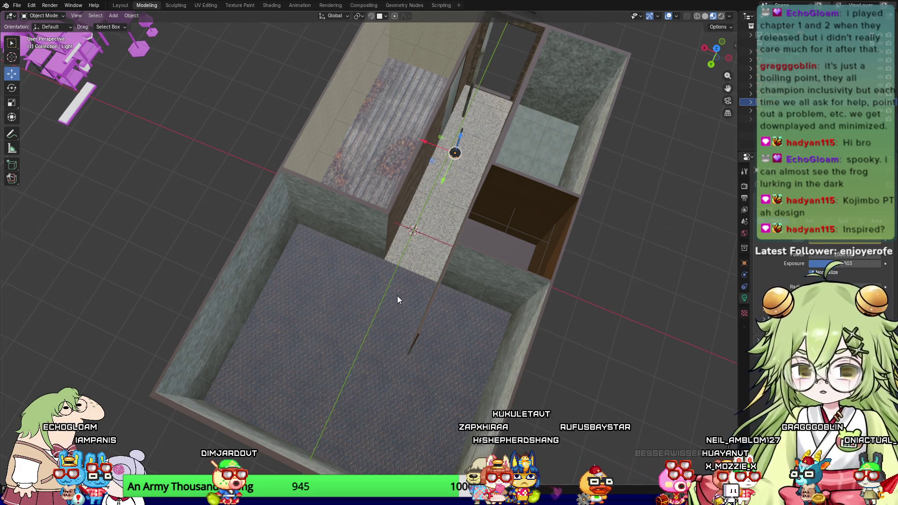
mouse_move(400, 443)
middle_down()
mouse_move(425, 406)
mouse_move(422, 413)
mouse_move(397, 339)
mouse_move(364, 450)
mouse_move(383, 359)
mouse_move(393, 392)
middle_up()
scroll(397, 339, up, 3)
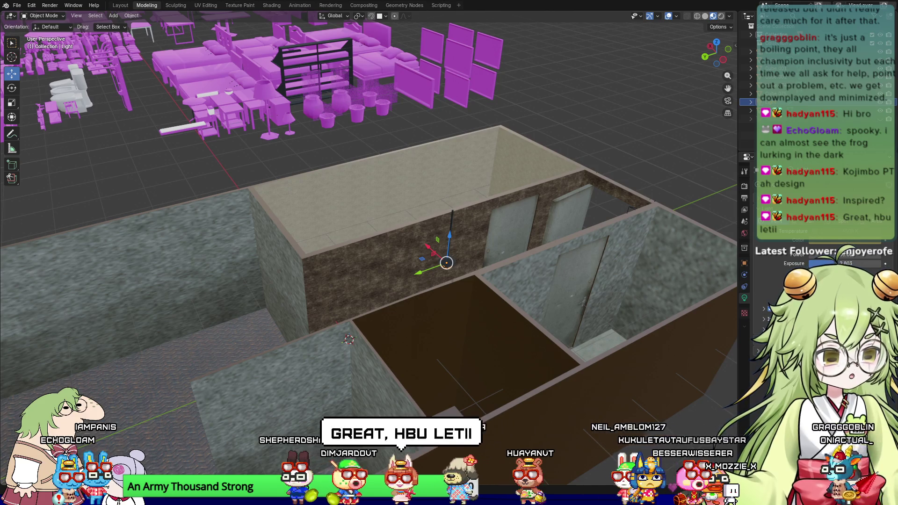
mouse_move(360, 260)
middle_down()
mouse_move(408, 308)
mouse_move(464, 290)
mouse_move(433, 310)
mouse_move(378, 307)
middle_up()
click(443, 248)
mouse_move(461, 296)
middle_down()
mouse_move(420, 380)
mouse_move(527, 372)
mouse_move(556, 293)
mouse_move(515, 257)
mouse_move(524, 307)
mouse_move(509, 302)
mouse_move(538, 281)
middle_up()
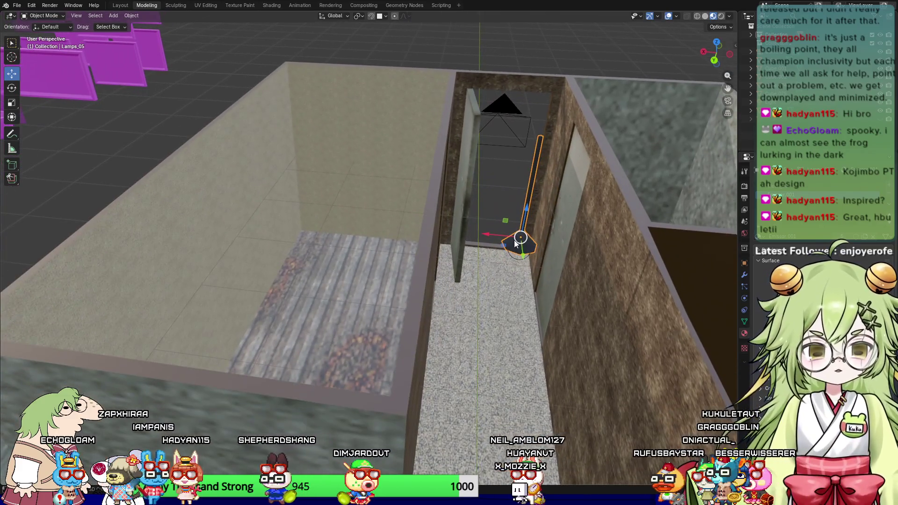
shift+click(520, 242)
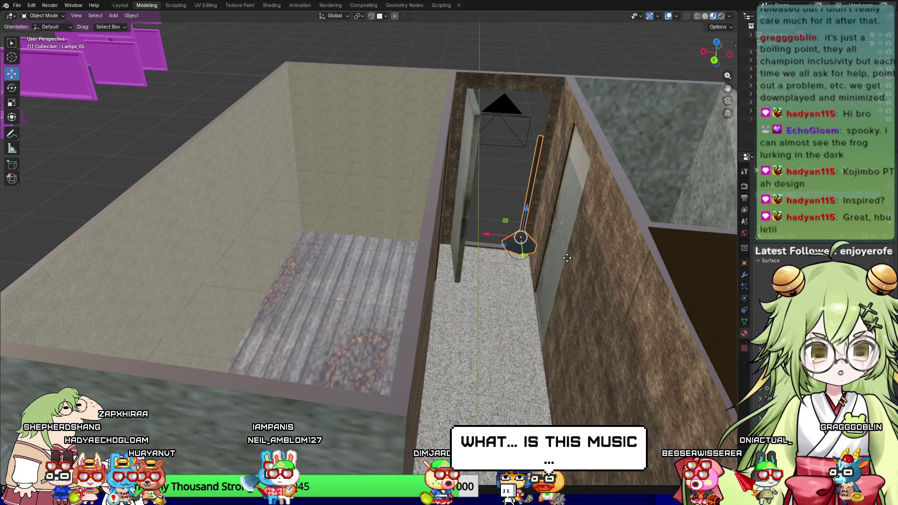
Step: Duplicate Lamps_05 with Shift+D and place the copy in the neighbouring left room
key(shift+d)
drag(481, 233, 269, 211)
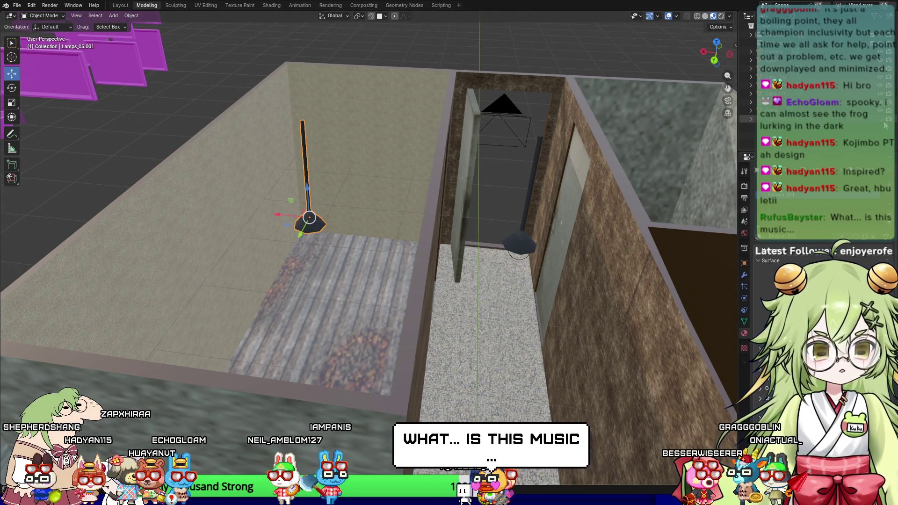
scroll(500, 256, up, 5)
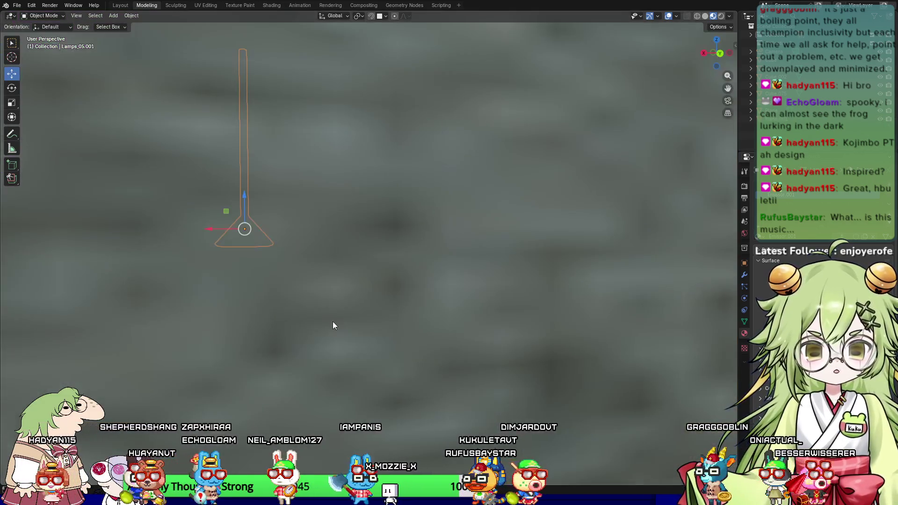
mouse_move(333, 321)
middle_down()
mouse_move(327, 311)
mouse_move(462, 256)
mouse_move(403, 192)
middle_up()
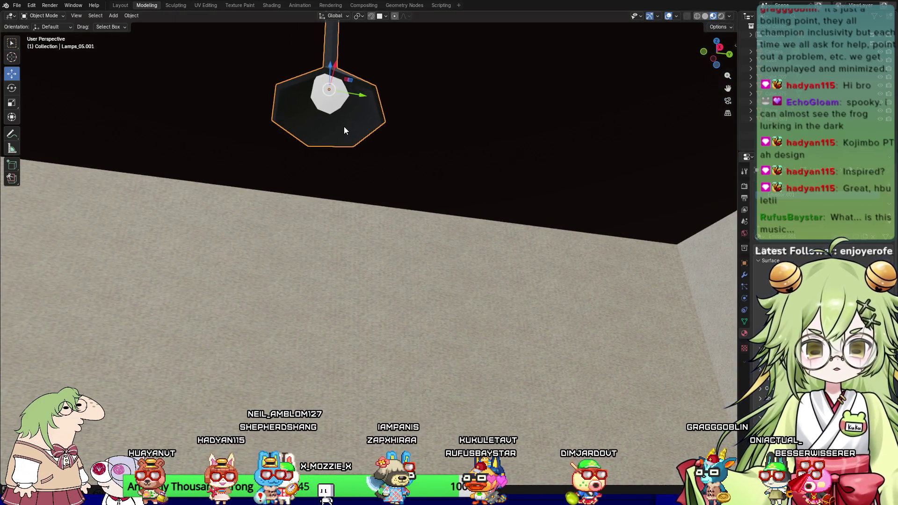
middle_drag(344, 126, 378, 189)
click(766, 106)
scroll(448, 293, down, 4)
mouse_move(448, 293)
middle_down()
mouse_move(385, 309)
mouse_move(476, 288)
mouse_move(422, 305)
middle_up()
scroll(422, 304, up, 5)
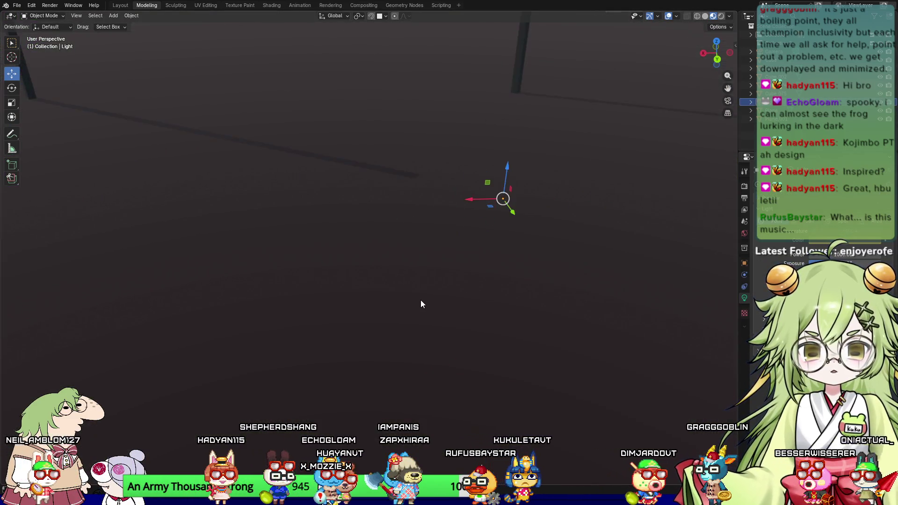
Step: Duplicate the ceiling light as Light.001 and slide the copy along X
key(shift+d)
key(Escape)
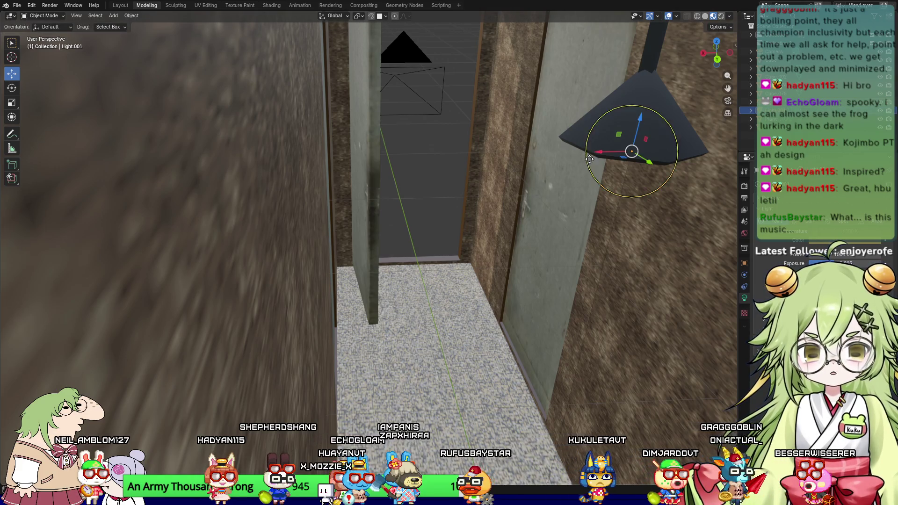
key(x)
click(70, 160)
middle_drag(71, 161, 608, 187)
Step: Reposition Light.001 along X so it sits just under the hanging lamp shade
key(g)
key(x)
key(Escape)
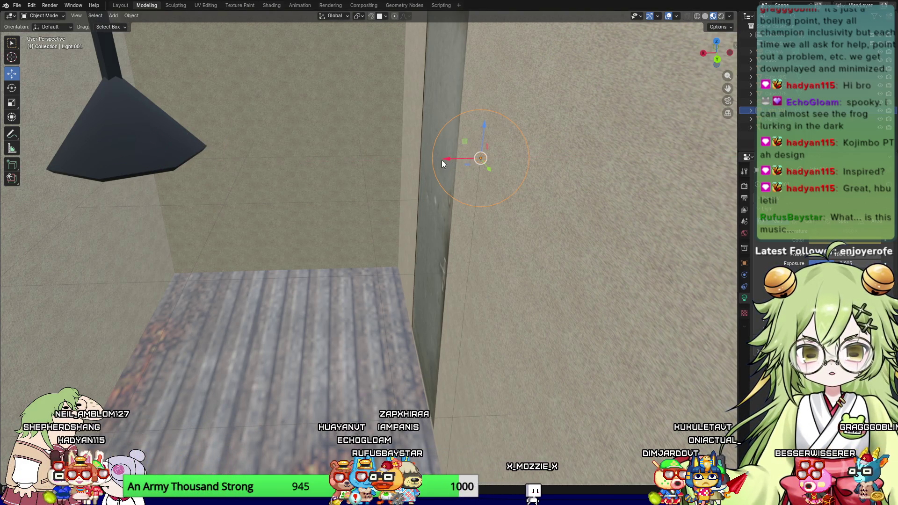
key(g)
key(x)
click(94, 178)
mouse_move(93, 178)
middle_down()
mouse_move(296, 167)
mouse_move(331, 176)
mouse_move(363, 201)
mouse_move(347, 230)
mouse_move(489, 234)
mouse_move(541, 191)
middle_up()
drag(557, 161, 543, 162)
Step: Open Light.001's colour picker and view the wooden-floor room in Rendered shading
click(851, 242)
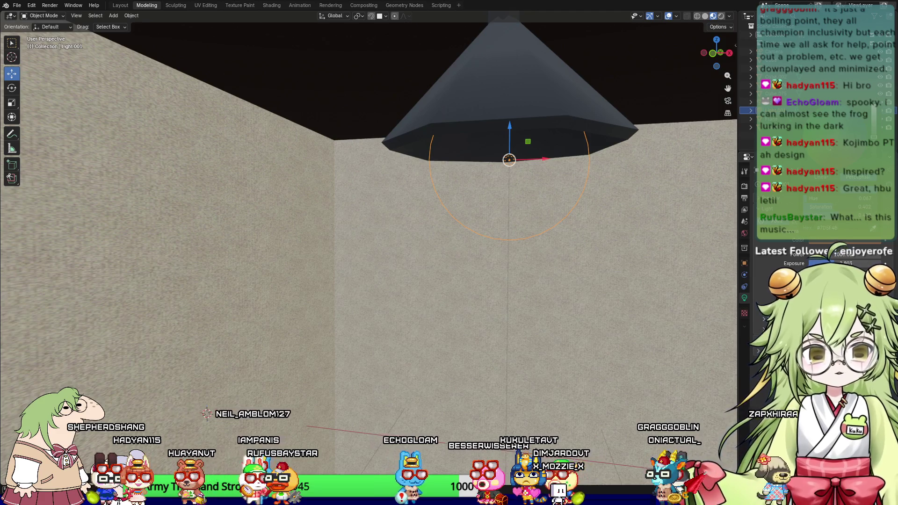
click(721, 15)
scroll(502, 343, down, 3)
mouse_move(502, 345)
middle_down()
mouse_move(419, 318)
mouse_move(439, 290)
mouse_move(386, 334)
mouse_move(438, 342)
mouse_move(301, 351)
mouse_move(399, 327)
mouse_move(363, 351)
mouse_move(584, 161)
mouse_move(327, 189)
mouse_move(383, 199)
mouse_move(375, 210)
mouse_move(401, 210)
middle_up()
click(378, 196)
Step: Rotate the Cube.001 door panel edge-on about its origin and orbit to check it
key(r)
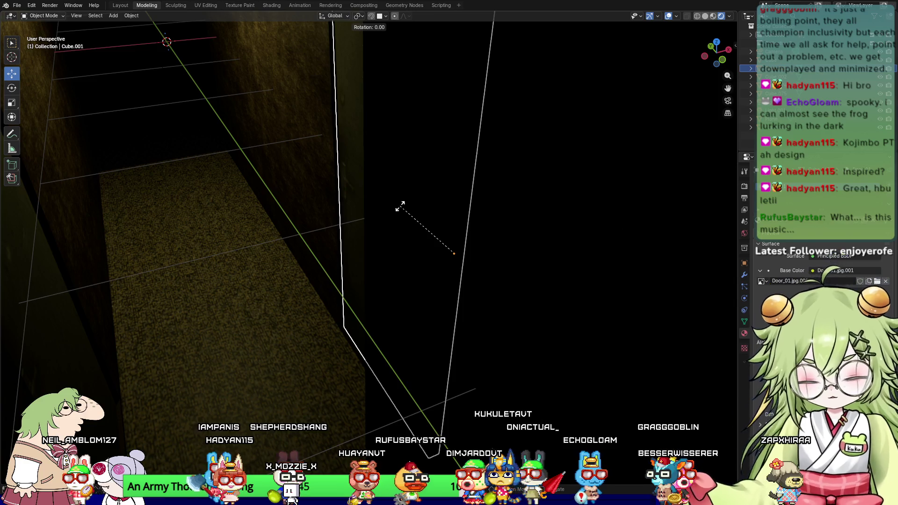
click(443, 195)
mouse_move(407, 245)
middle_down()
mouse_move(387, 226)
mouse_move(392, 248)
mouse_move(414, 242)
mouse_move(397, 253)
mouse_move(443, 270)
mouse_move(346, 265)
mouse_move(366, 243)
mouse_move(296, 277)
mouse_move(394, 265)
middle_up()
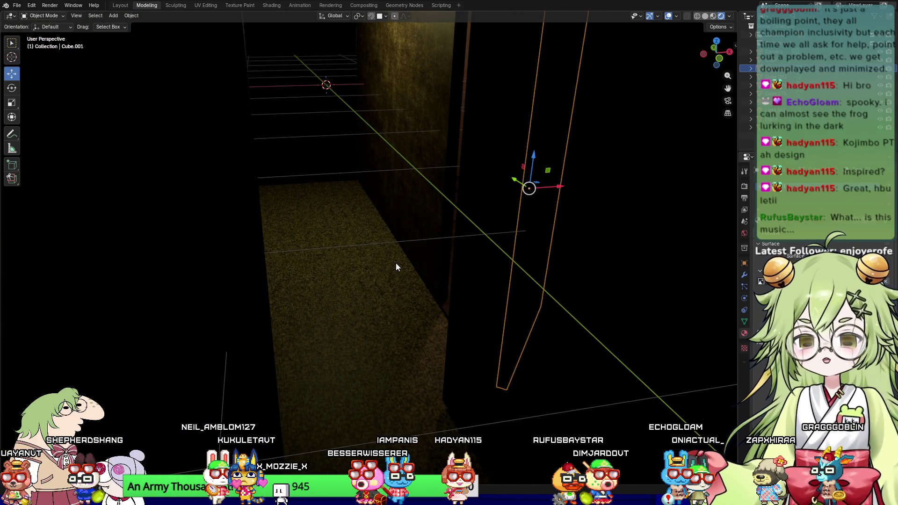
mouse_move(423, 242)
middle_down()
mouse_move(441, 238)
mouse_move(443, 307)
mouse_move(403, 260)
mouse_move(383, 252)
mouse_move(415, 198)
mouse_move(247, 375)
mouse_move(419, 312)
mouse_move(425, 229)
mouse_move(315, 252)
mouse_move(660, 250)
mouse_move(500, 251)
mouse_move(346, 233)
mouse_move(416, 274)
mouse_move(303, 288)
mouse_move(258, 281)
middle_up()
mouse_move(312, 291)
middle_down()
mouse_move(282, 255)
mouse_move(421, 293)
mouse_move(264, 276)
mouse_move(310, 248)
mouse_move(341, 344)
mouse_move(479, 242)
mouse_move(448, 223)
mouse_move(449, 202)
mouse_move(399, 208)
middle_up()
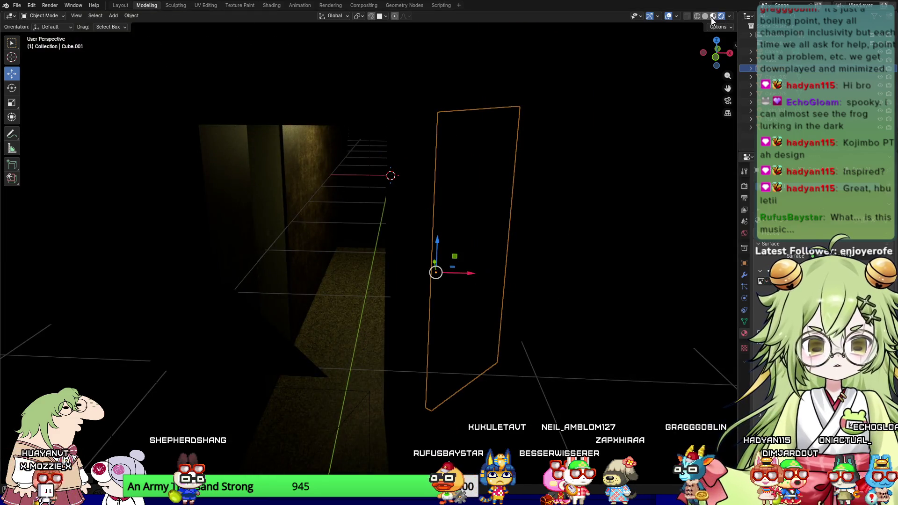
Step: Switch to Material Preview shading and look over the furniture assets
click(713, 16)
scroll(580, 149, down, 5)
mouse_move(560, 209)
middle_down()
mouse_move(483, 214)
mouse_move(374, 262)
mouse_move(385, 361)
mouse_move(408, 207)
mouse_move(458, 212)
mouse_move(504, 201)
mouse_move(501, 214)
mouse_move(380, 152)
mouse_move(401, 198)
middle_up()
Step: Select Lamps_01 and drag it left into the stone-walled room with the diamond-plate floor
click(428, 153)
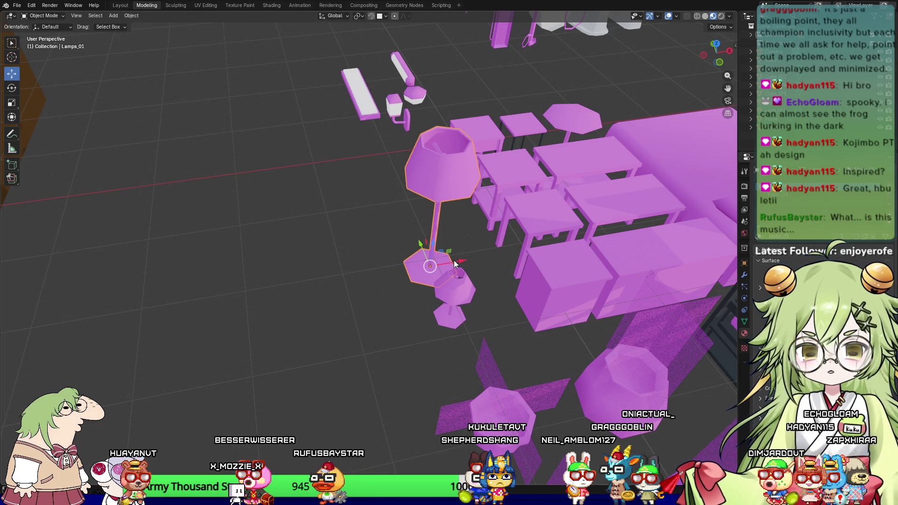
mouse_move(461, 264)
middle_down()
mouse_move(464, 257)
mouse_move(467, 277)
mouse_move(469, 268)
middle_up()
drag(469, 265, 120, 326)
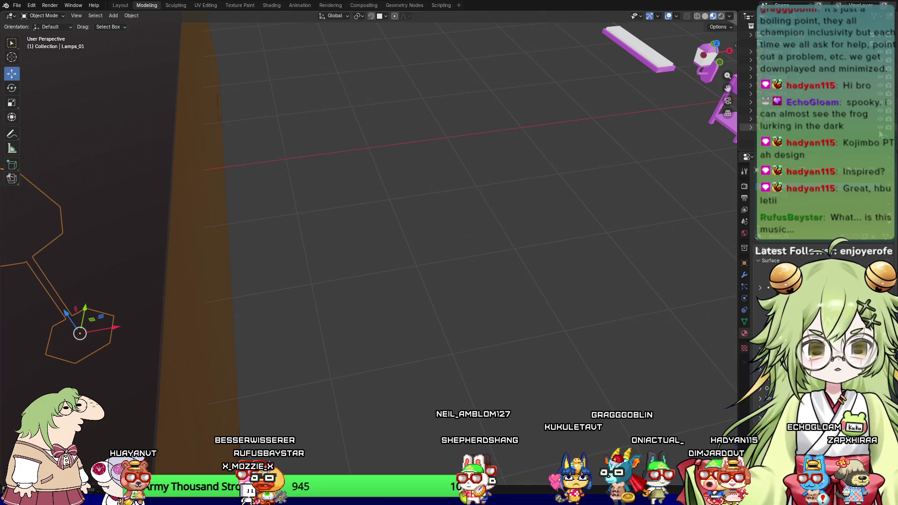
mouse_move(120, 326)
middle_down()
mouse_move(217, 240)
mouse_move(273, 271)
mouse_move(325, 325)
mouse_move(387, 245)
middle_up()
scroll(388, 248, down, 3)
drag(389, 262, 187, 243)
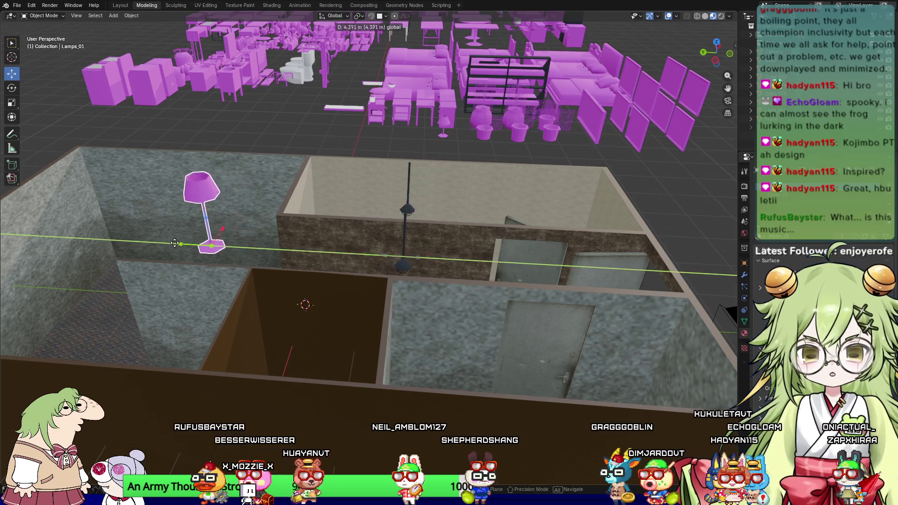
middle_drag(187, 243, 141, 282)
mouse_move(217, 189)
mouse_down()
mouse_move(157, 217)
mouse_move(172, 186)
mouse_move(154, 173)
mouse_up()
Step: Expand the surface material settings and orbit closer to check the placed lamp
scroll(155, 193, up, 5)
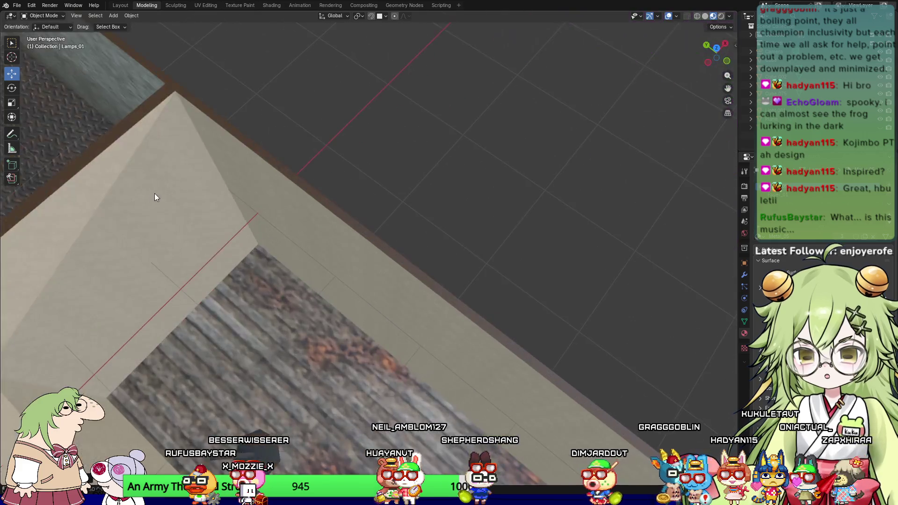
scroll(563, 222, down, 3)
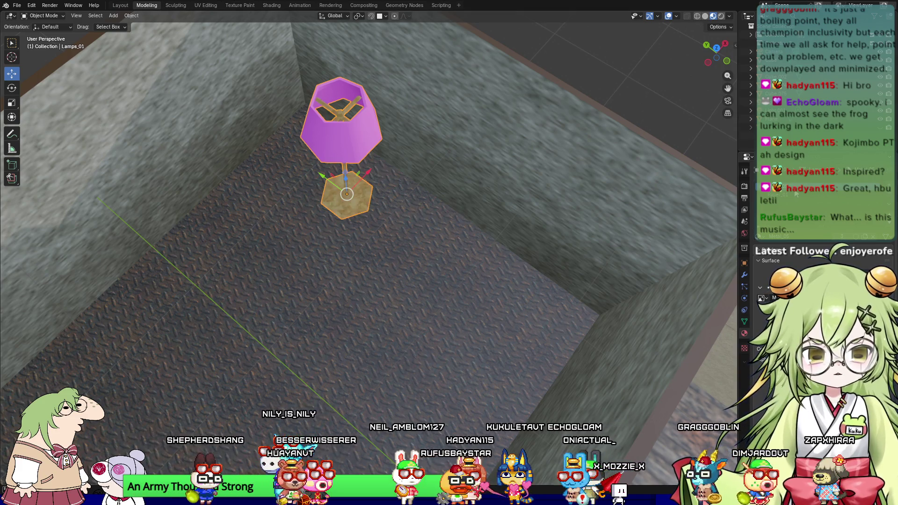
click(759, 287)
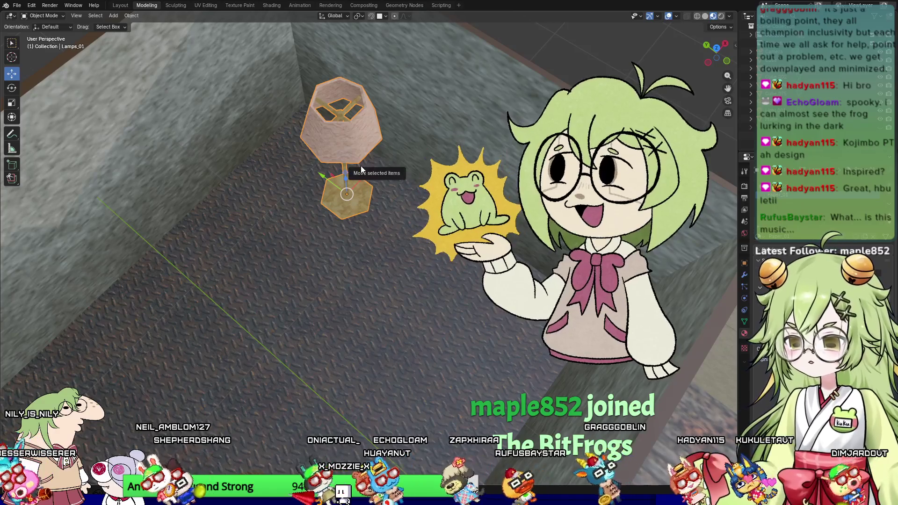
mouse_move(322, 276)
middle_down()
mouse_move(290, 259)
mouse_move(393, 256)
mouse_move(391, 239)
mouse_move(355, 285)
middle_up()
click(392, 239)
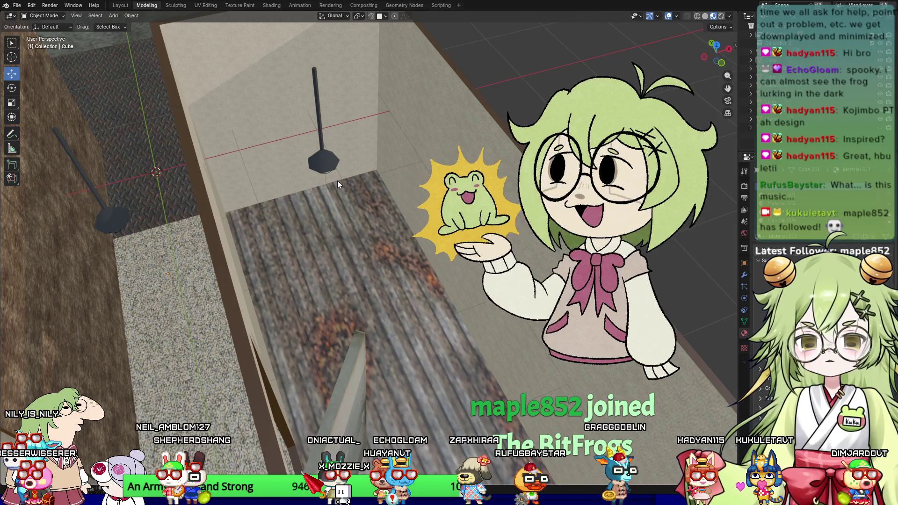
Step: Locate Light.002, then zoom in on the room and select the floor lamp Lamps_01
middle_drag(338, 180, 299, 220)
click(478, 241)
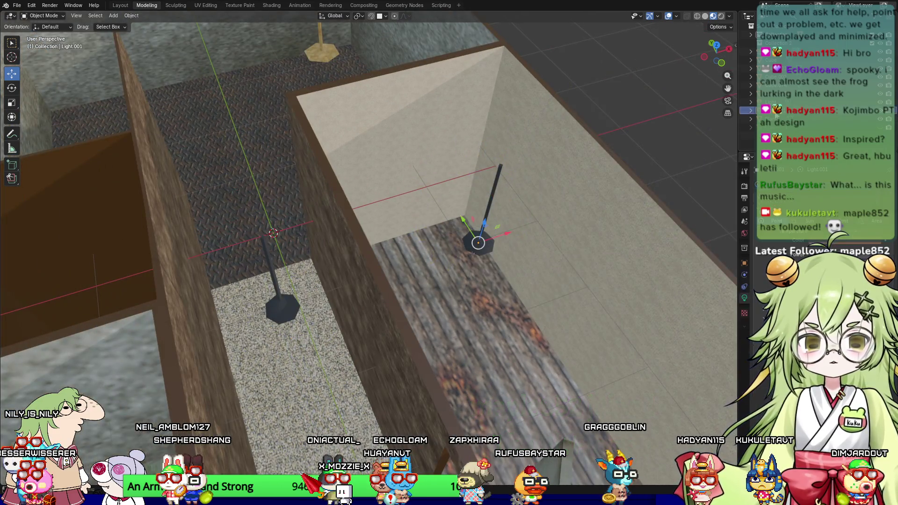
key(g)
key(Escape)
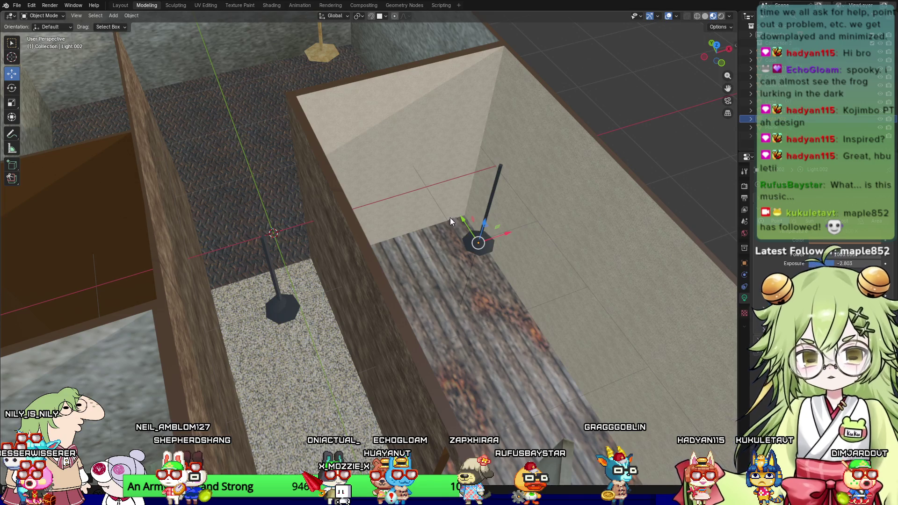
mouse_move(460, 214)
middle_down()
mouse_move(342, 116)
mouse_move(455, 290)
mouse_move(509, 282)
middle_up()
scroll(472, 236, up, 5)
mouse_move(473, 237)
middle_down()
mouse_move(399, 323)
mouse_move(181, 175)
middle_up()
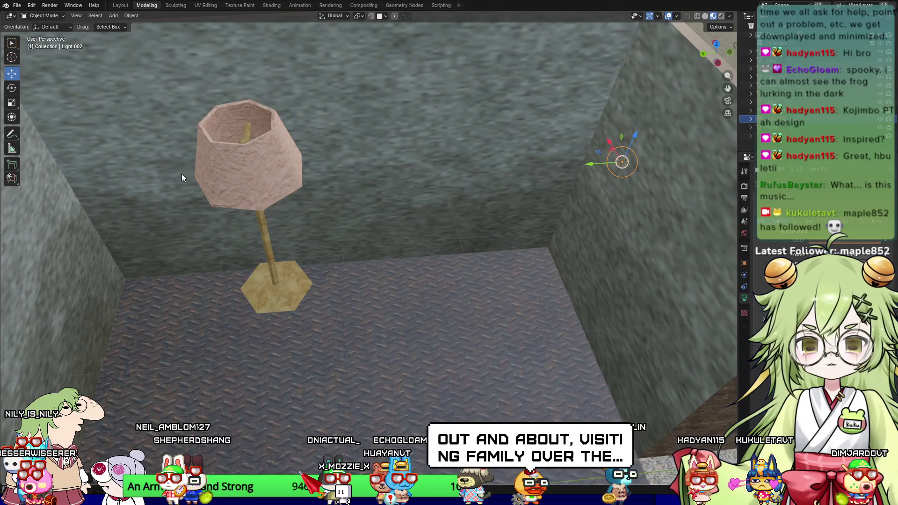
click(252, 173)
Step: With snapping on, lower Lamps_01 onto the floor and slide it left
click(371, 16)
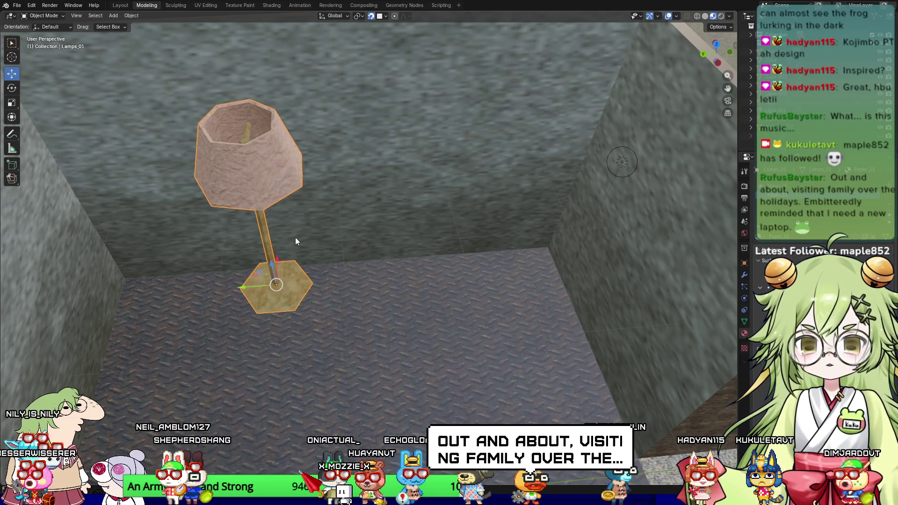
mouse_move(279, 265)
mouse_down()
mouse_move(278, 222)
mouse_move(279, 248)
mouse_move(248, 293)
mouse_up()
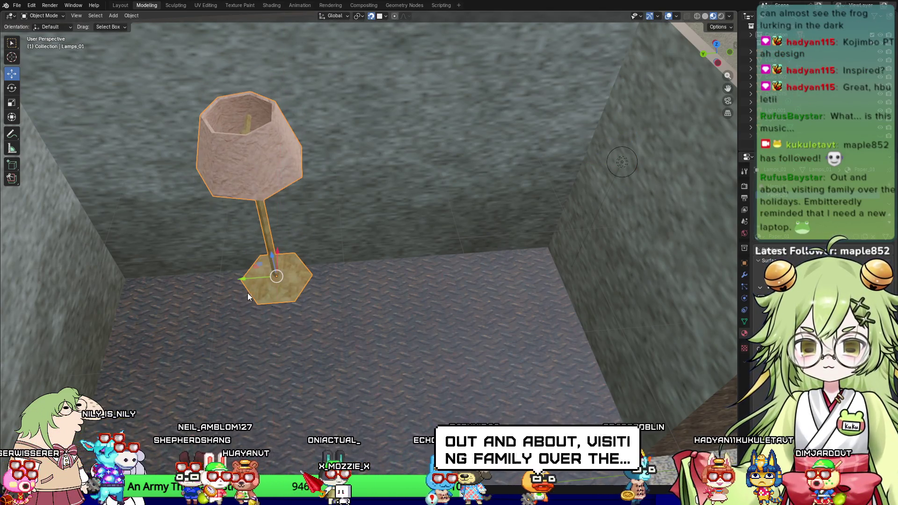
mouse_move(328, 326)
middle_down()
mouse_move(372, 280)
mouse_move(302, 272)
mouse_move(280, 255)
middle_up()
mouse_move(281, 255)
mouse_down()
mouse_move(280, 407)
mouse_move(370, 425)
mouse_up()
middle_drag(371, 426, 332, 429)
mouse_move(246, 398)
mouse_down()
mouse_move(158, 396)
mouse_move(163, 414)
mouse_move(396, 298)
mouse_up()
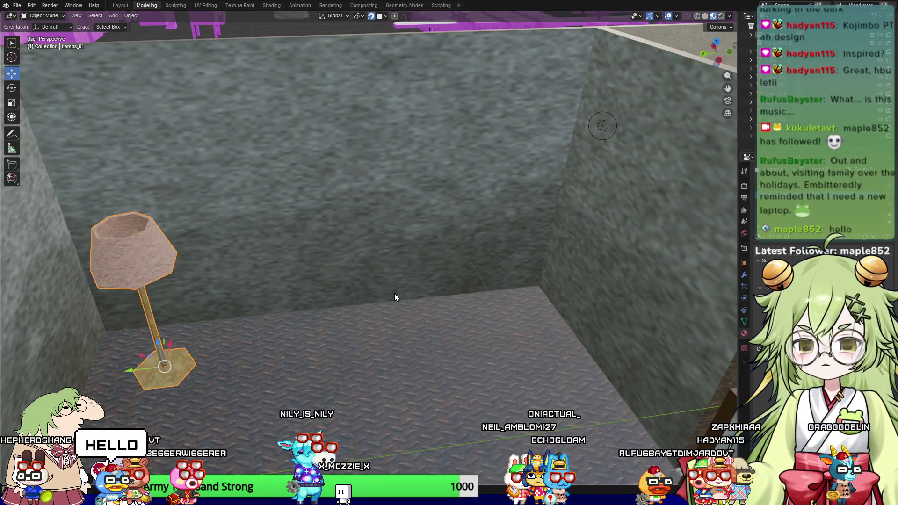
Step: Move Light.002 across the room toward the lamp and along X
click(602, 125)
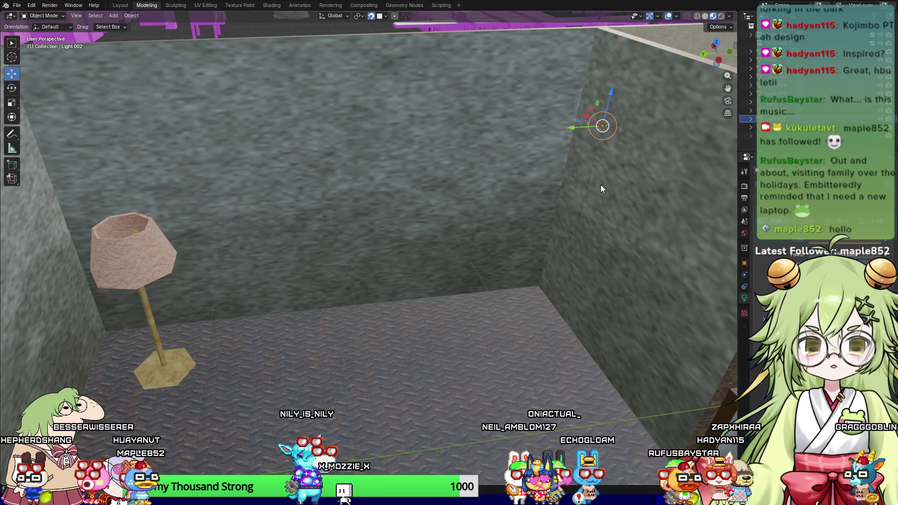
drag(577, 131, 113, 140)
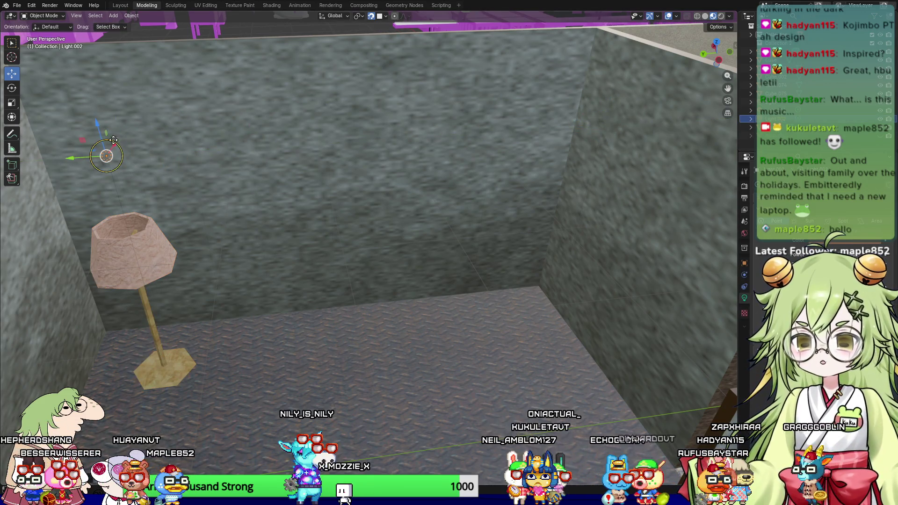
mouse_move(126, 234)
middle_down()
mouse_move(211, 237)
mouse_move(305, 294)
mouse_move(371, 206)
middle_up()
key(g)
key(x)
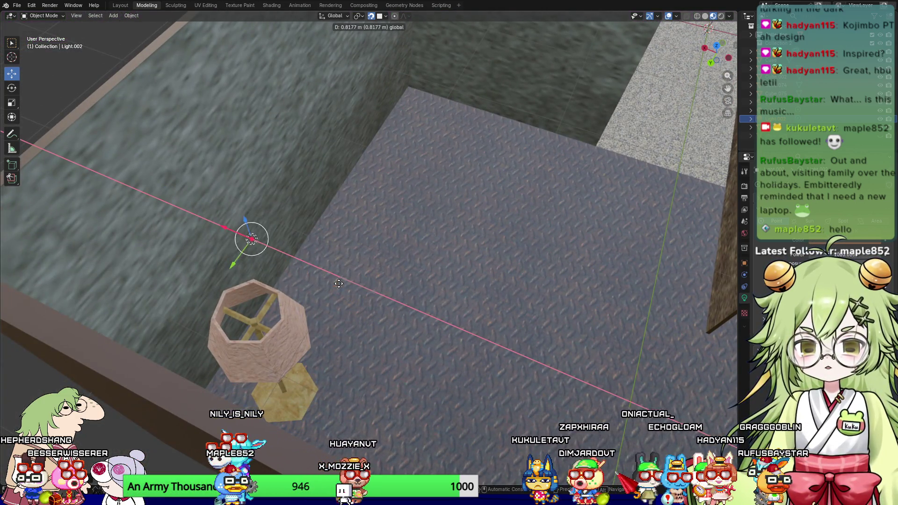
click(374, 305)
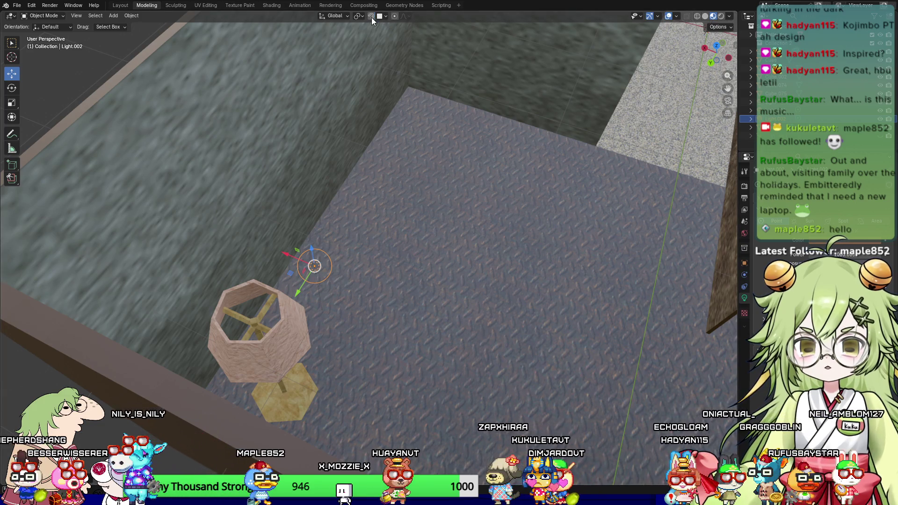
Step: Adjust Light.002 along Y and X until it is centred over the lamp shade
key(g)
key(x)
key(y)
click(221, 337)
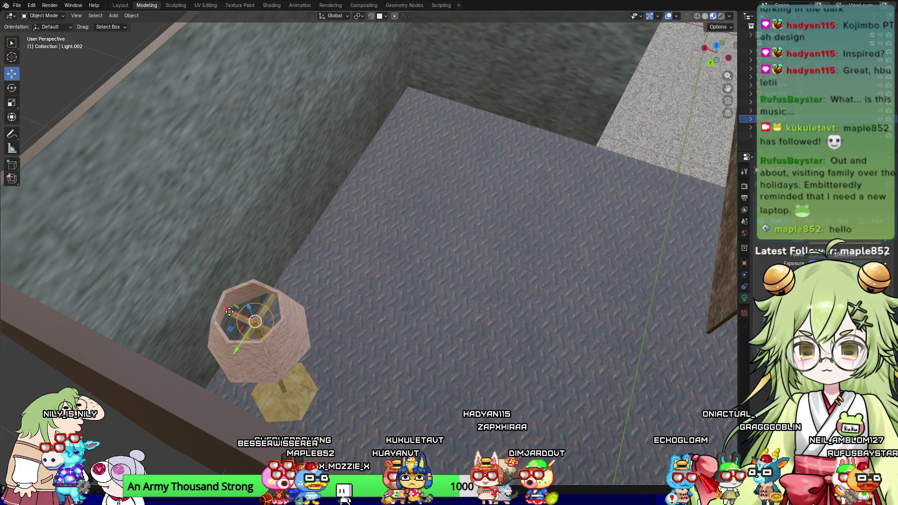
key(g)
key(x)
click(327, 300)
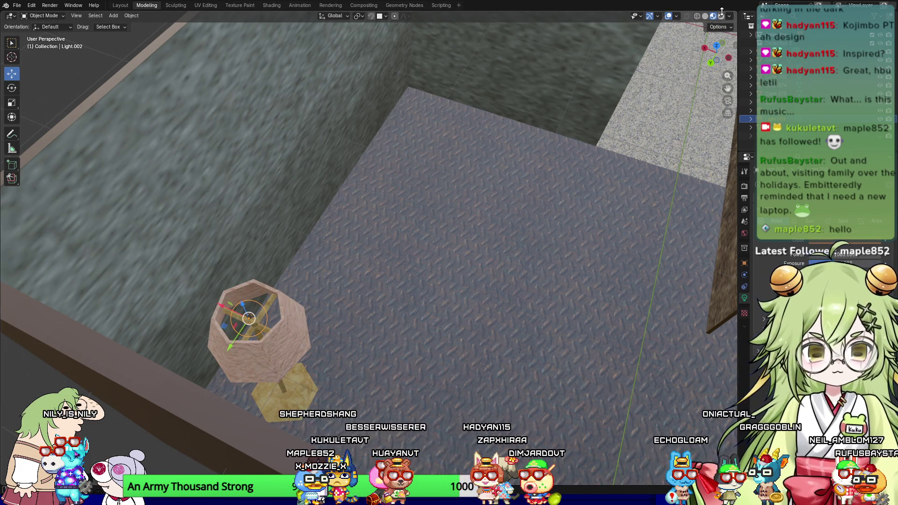
Step: Switch to Rendered shading and lower Light.002 along Z into the lamp shade
click(721, 16)
mouse_move(460, 178)
middle_down()
mouse_move(409, 151)
mouse_move(374, 149)
mouse_move(361, 164)
mouse_move(245, 70)
middle_up()
key(g)
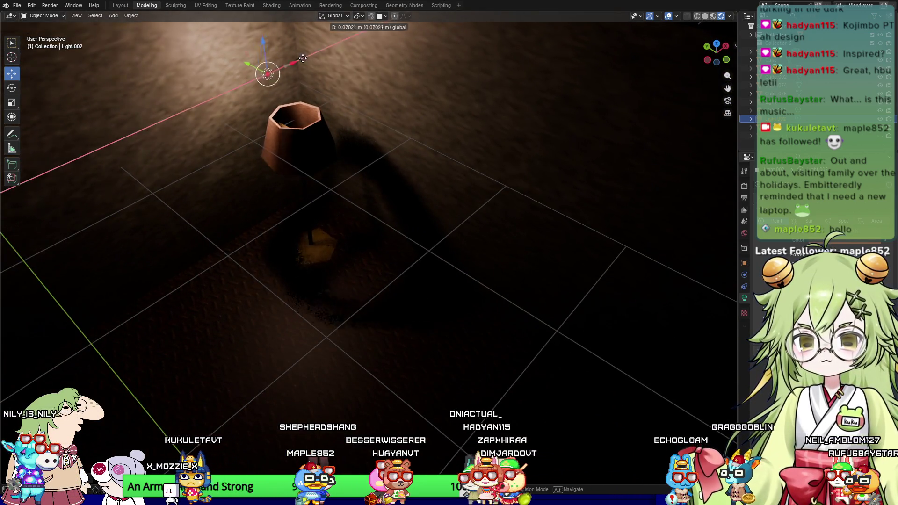
key(z)
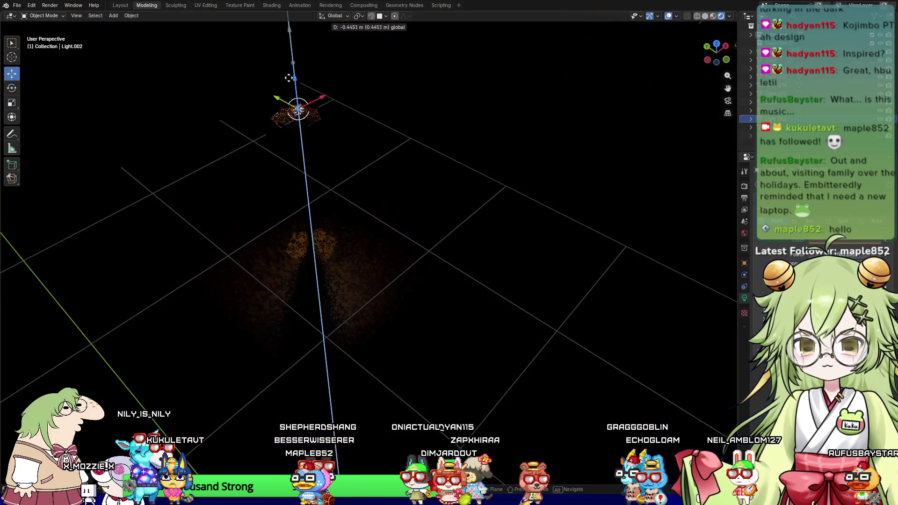
click(290, 89)
mouse_move(369, 176)
middle_down()
mouse_move(355, 140)
mouse_move(415, 178)
middle_up()
Step: Set Light.002's power to about 1410, soften its radius, and change its colour from red to pale yellow
mouse_move(824, 255)
mouse_down()
mouse_move(866, 255)
mouse_move(823, 254)
mouse_up()
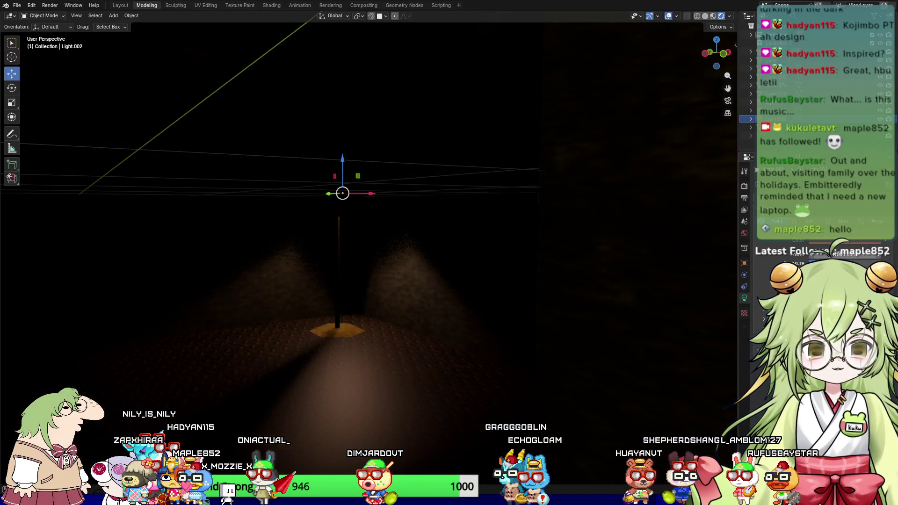
mouse_move(838, 280)
mouse_down()
mouse_move(865, 281)
mouse_move(824, 281)
mouse_up()
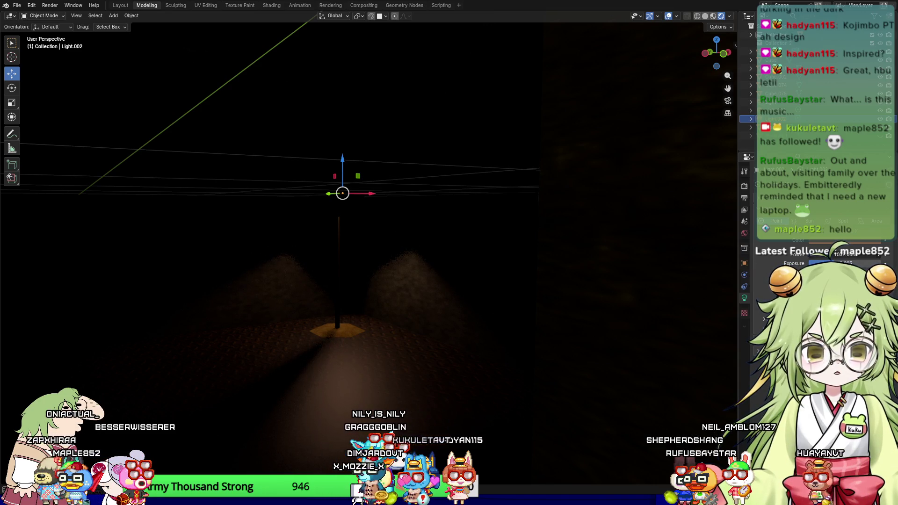
drag(842, 255, 823, 244)
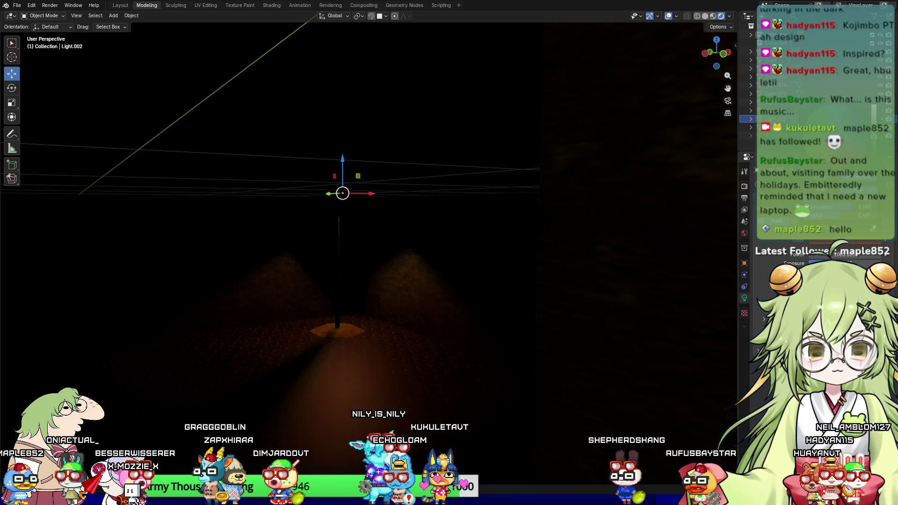
click(837, 240)
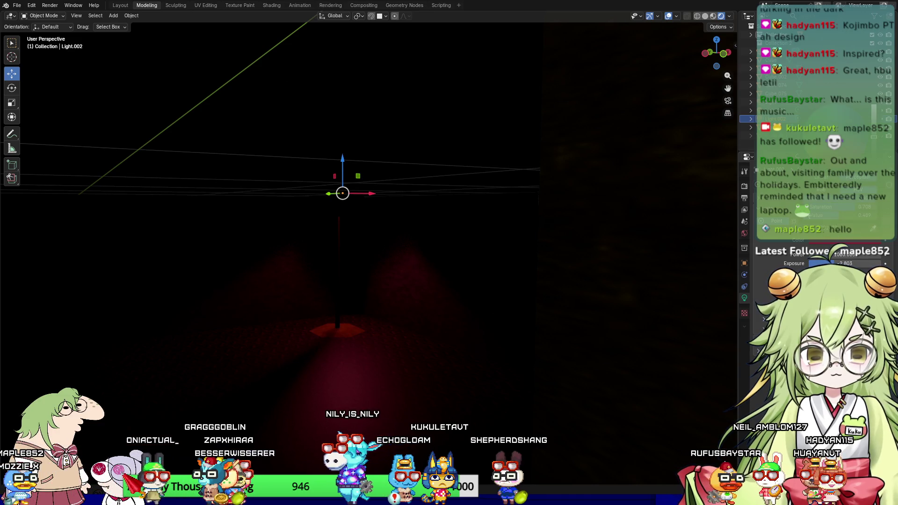
click(823, 154)
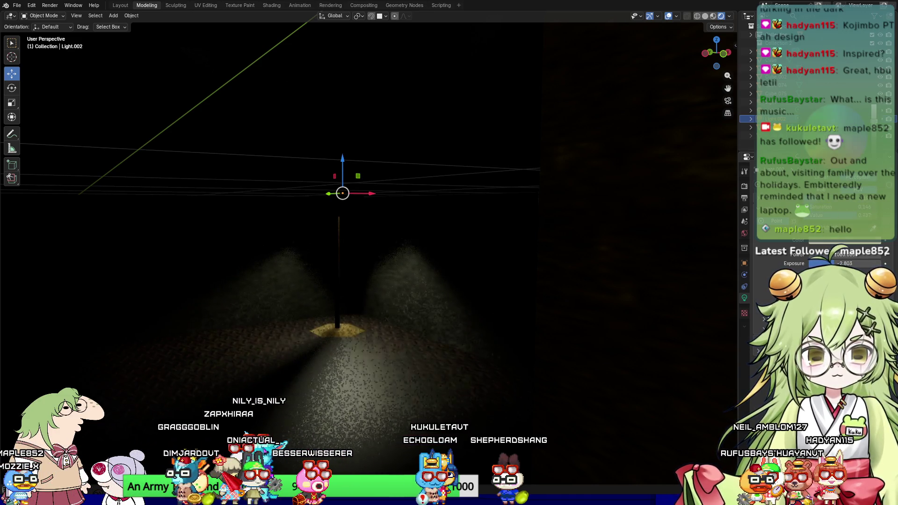
drag(879, 168, 879, 140)
mouse_move(408, 299)
middle_down()
mouse_move(386, 340)
mouse_move(361, 297)
mouse_move(396, 307)
mouse_move(505, 215)
mouse_move(443, 214)
mouse_move(464, 188)
middle_up()
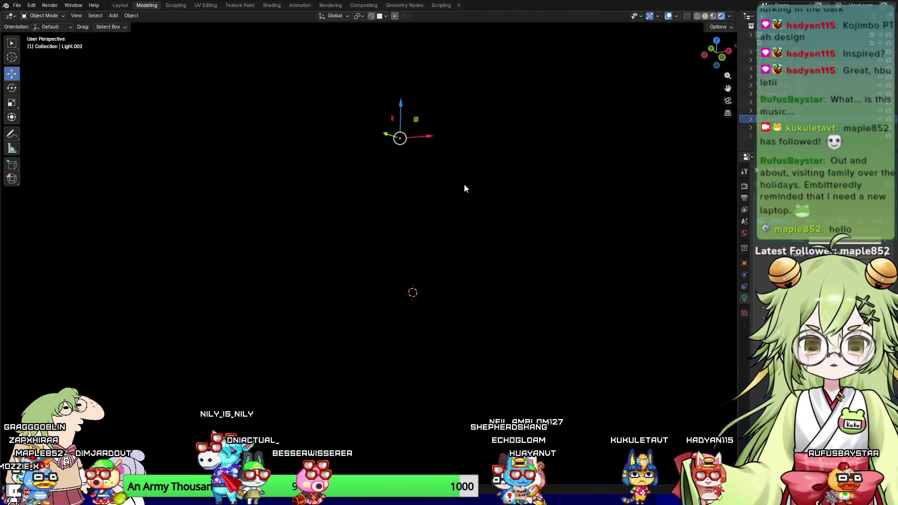
Step: Look through the scene camera and walk it forward down the corridor with Walk Navigation
key(KP_0)
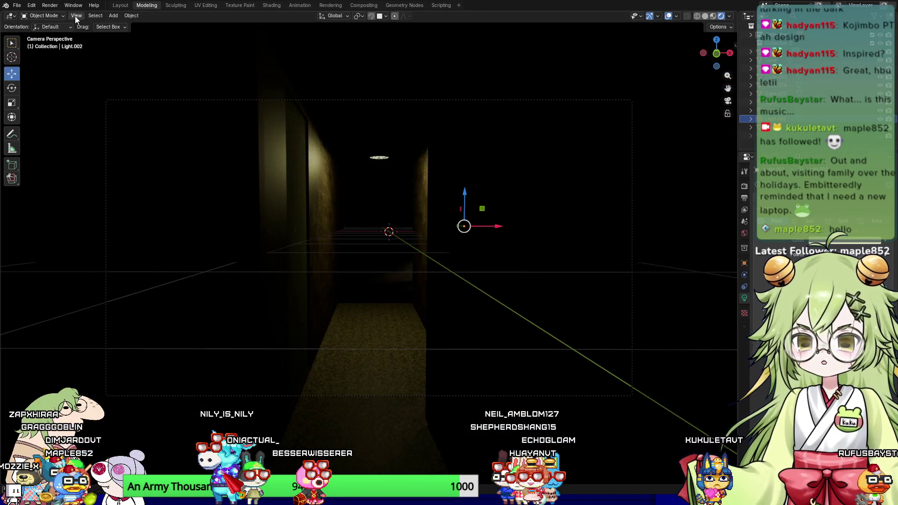
click(77, 17)
mouse_move(116, 134)
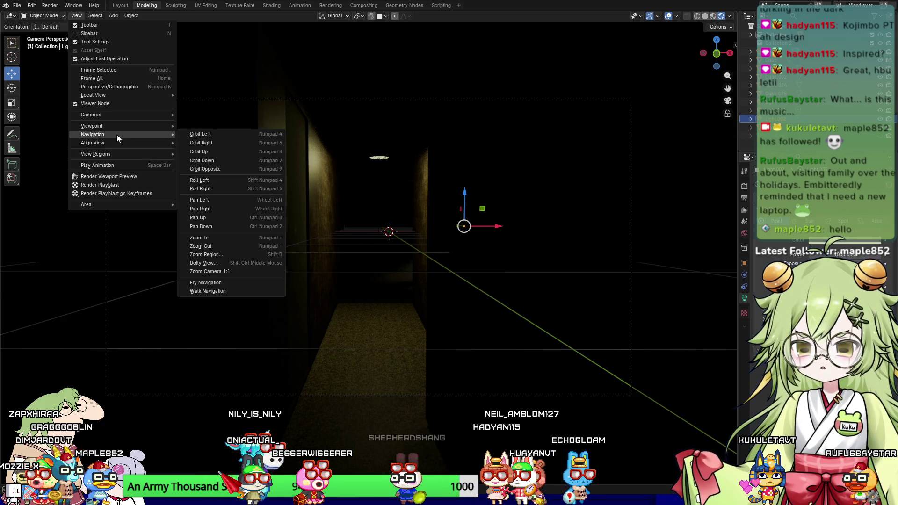
click(234, 291)
key(w)
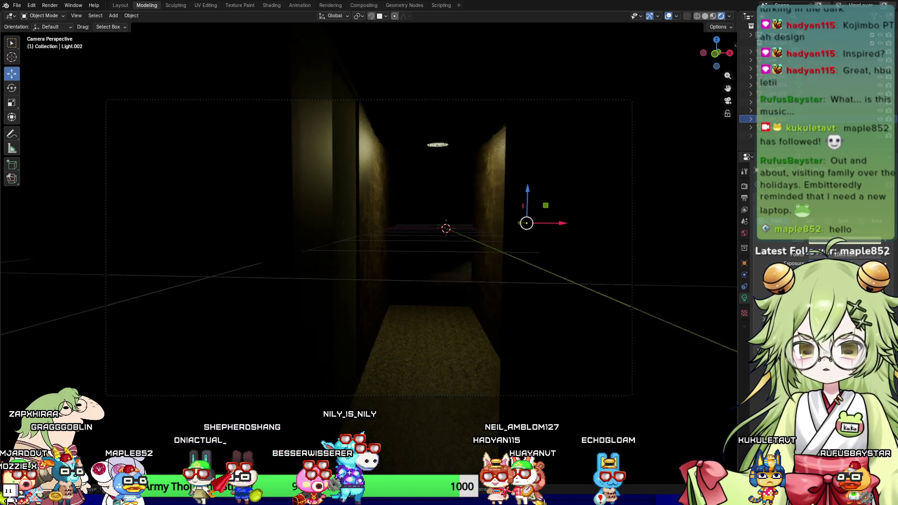
key(w)
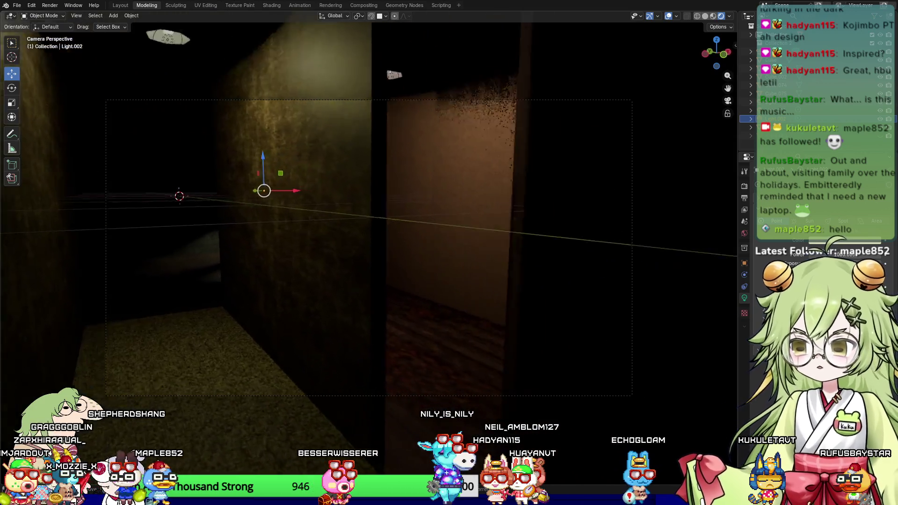
Step: Steer the camera to look up under the lamp shade, then raise Light.002 slightly along Z
key(w)
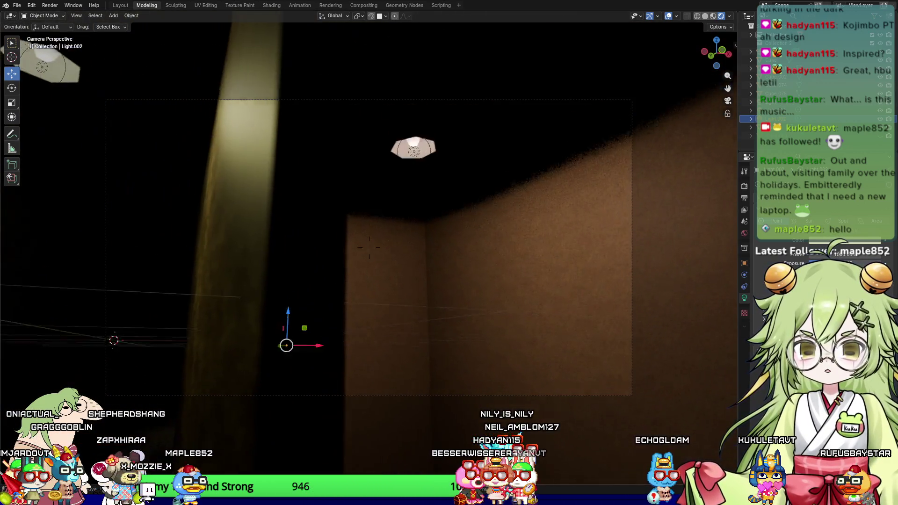
key(w)
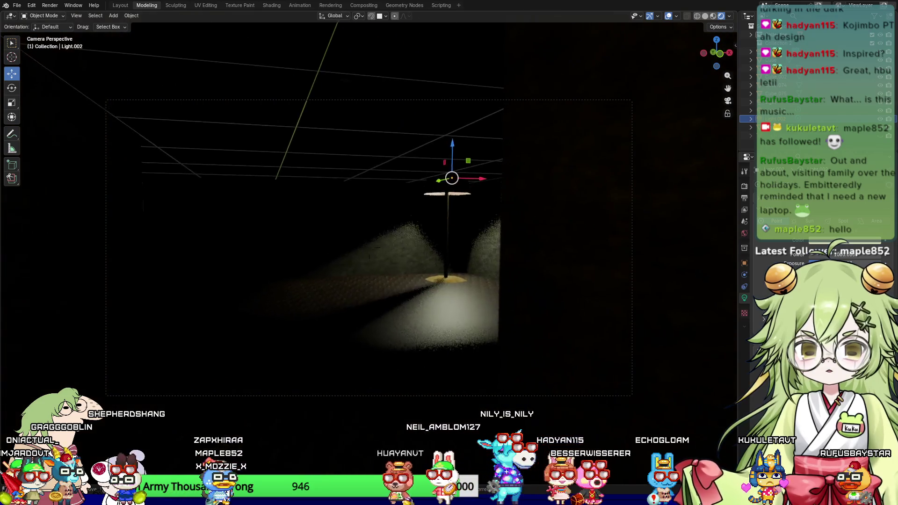
key(w)
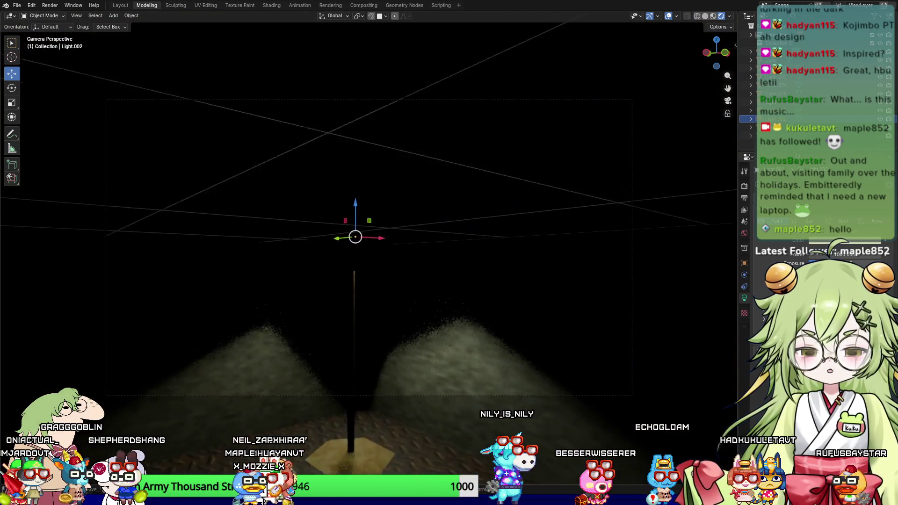
key(s)
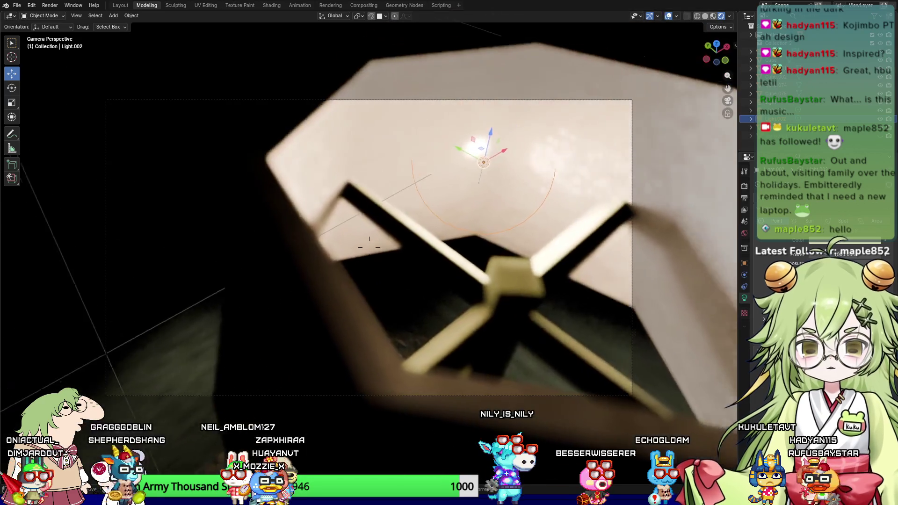
click(235, 294)
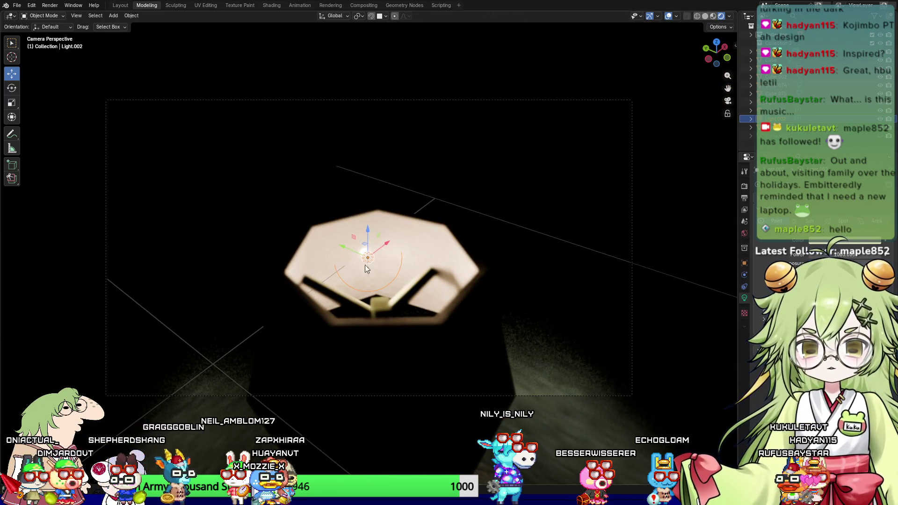
mouse_move(370, 229)
mouse_down()
mouse_move(369, 199)
mouse_move(361, 280)
mouse_move(370, 260)
mouse_move(412, 273)
mouse_up()
key(shift+d)
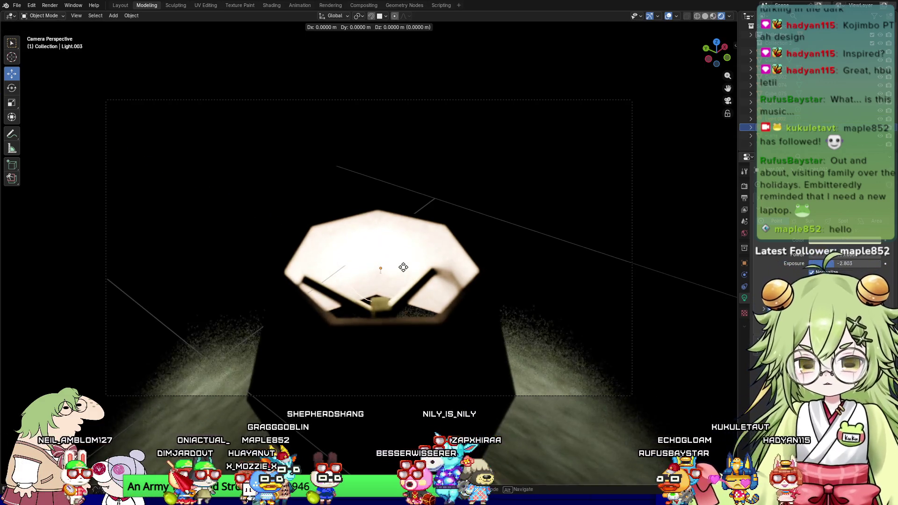
Step: Raise the Light.003 copy vertically along Z and orbit in close around the lamp
key(z)
click(375, 196)
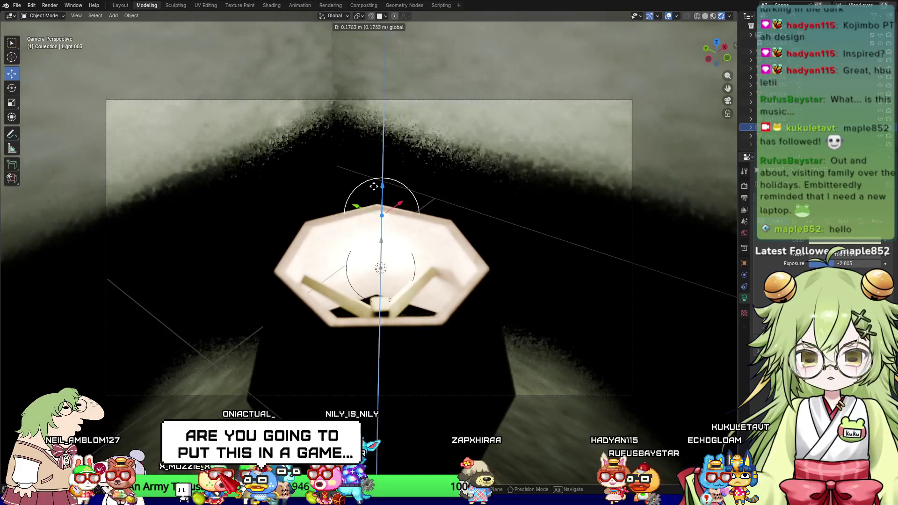
mouse_move(463, 281)
middle_down()
mouse_move(488, 291)
mouse_move(450, 304)
middle_up()
scroll(485, 294, up, 3)
scroll(468, 315, down, 6)
mouse_move(421, 332)
middle_down()
mouse_move(406, 336)
mouse_move(420, 344)
middle_up()
scroll(316, 377, down, 5)
mouse_move(495, 294)
middle_down()
mouse_move(423, 331)
mouse_move(396, 369)
mouse_move(467, 329)
middle_up()
scroll(466, 329, up, 5)
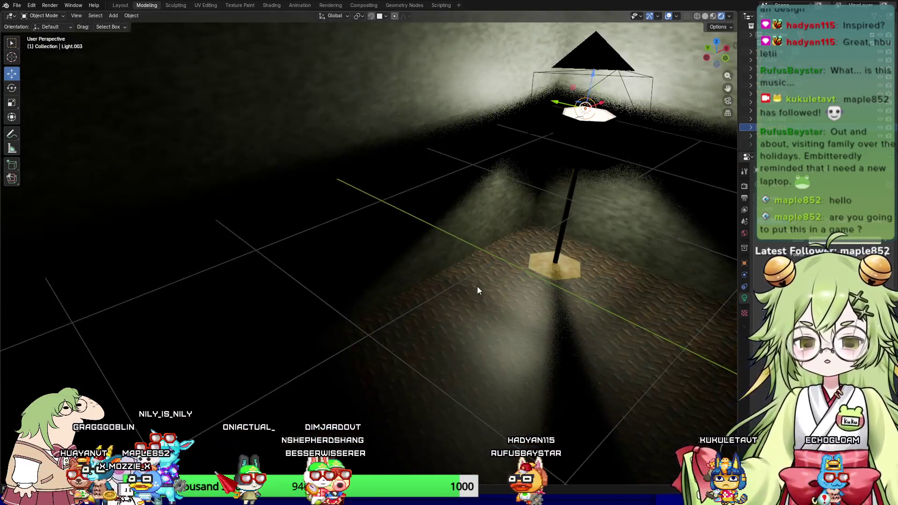
shift+middle_drag(477, 287, 401, 346)
scroll(512, 241, up, 2)
Step: Lift Light.003 further inside the shade and scale it down slightly
drag(512, 153, 511, 135)
mouse_move(507, 209)
middle_down()
mouse_move(491, 231)
mouse_move(547, 253)
mouse_move(576, 248)
middle_up()
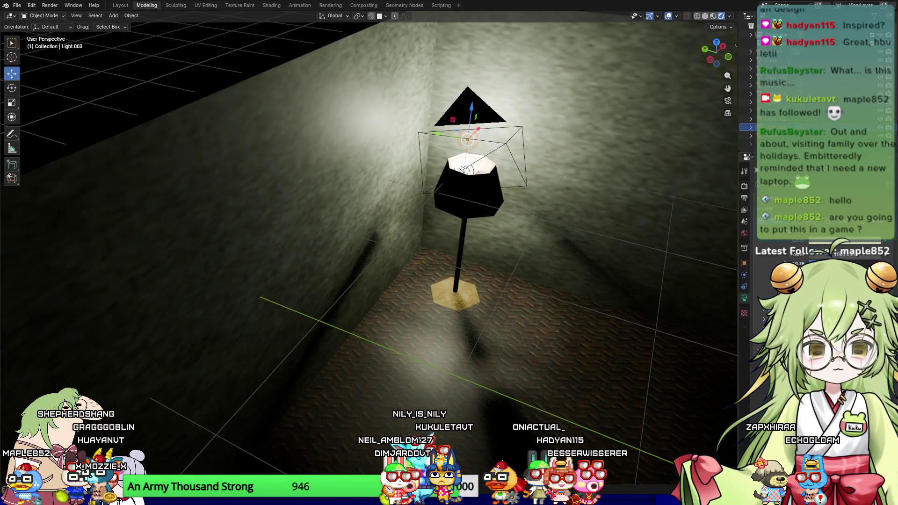
mouse_move(576, 248)
middle_down()
mouse_move(526, 298)
mouse_move(521, 227)
middle_up()
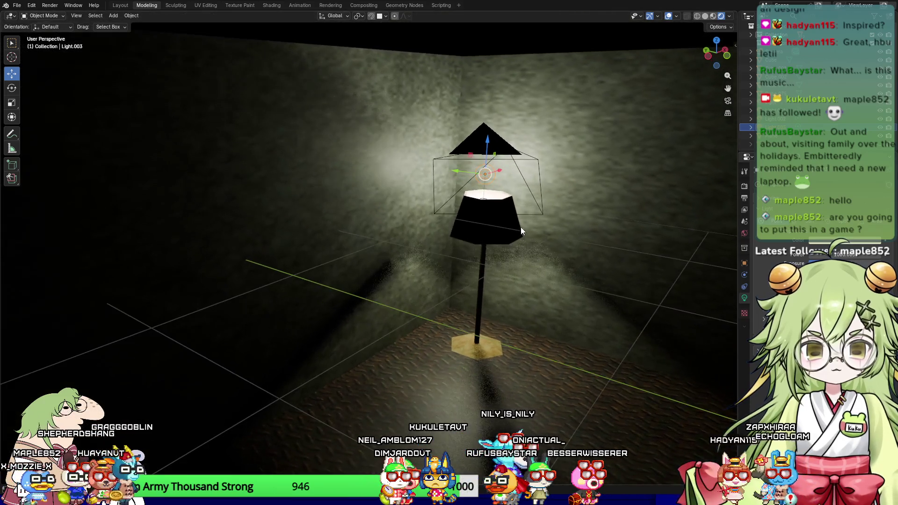
mouse_move(496, 141)
middle_down()
mouse_move(498, 209)
mouse_move(454, 271)
mouse_move(461, 261)
middle_up()
key(KP_0)
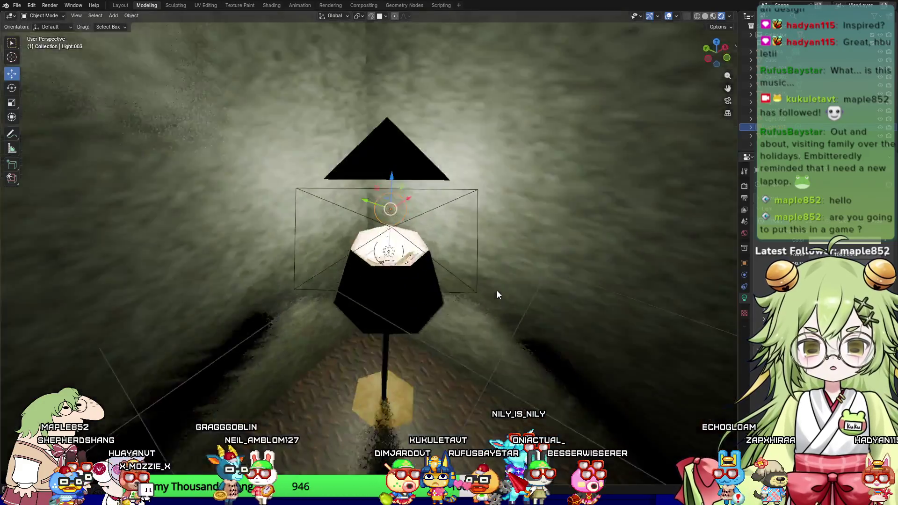
key(s)
scroll(488, 278, up, 5)
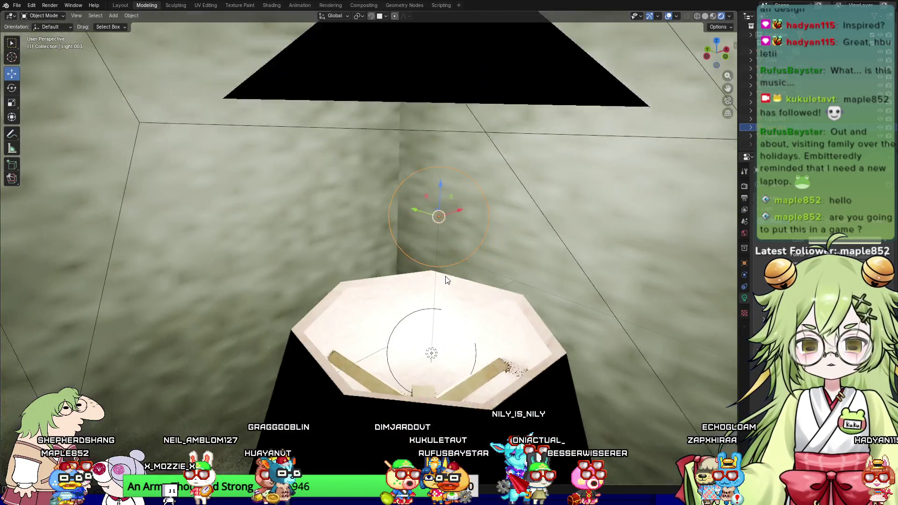
click(480, 283)
scroll(452, 220, down, 4)
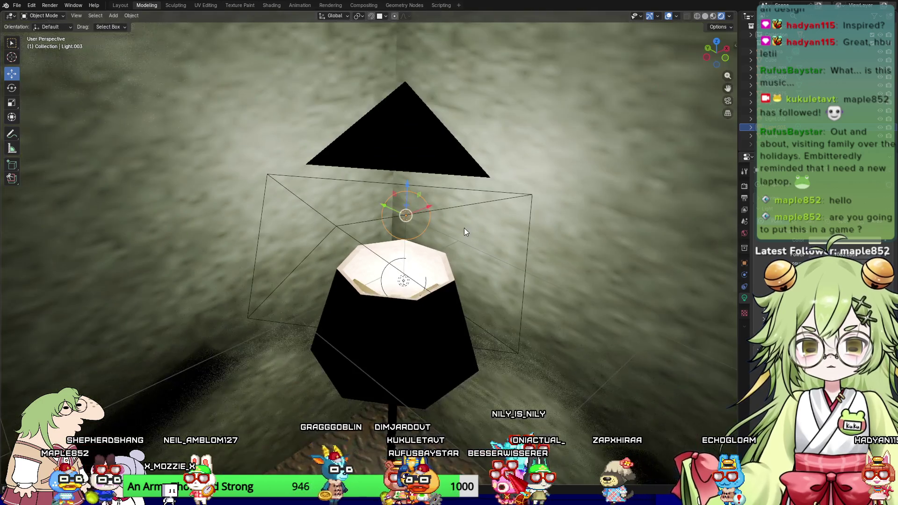
Step: Render a test image with F12, close it, and return to the camera view
key(F12)
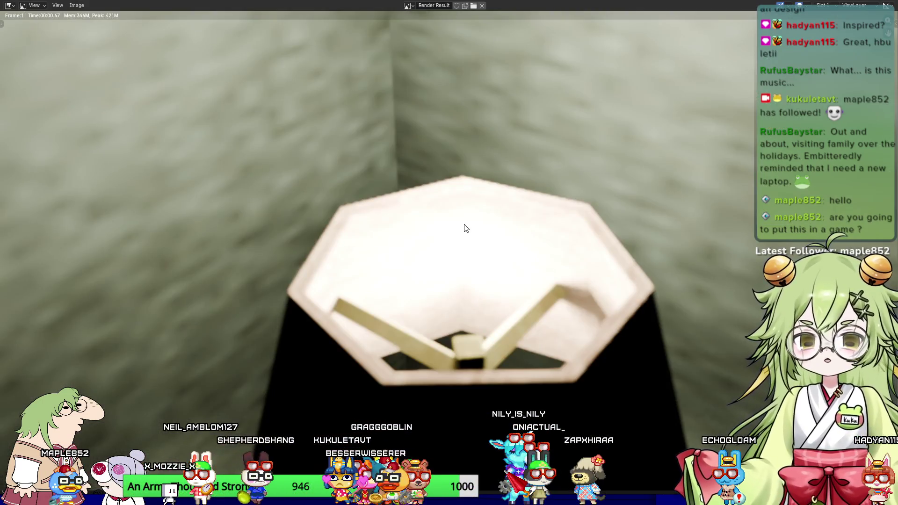
key(Escape)
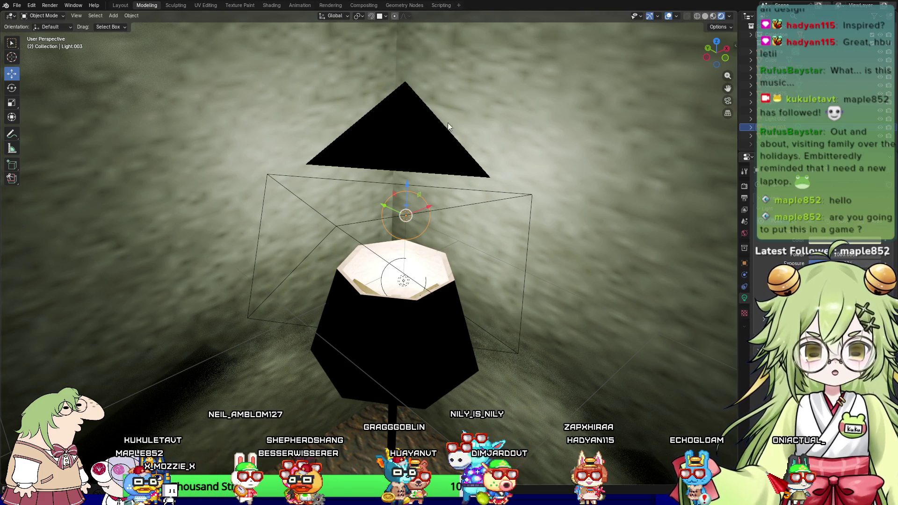
key(KP_0)
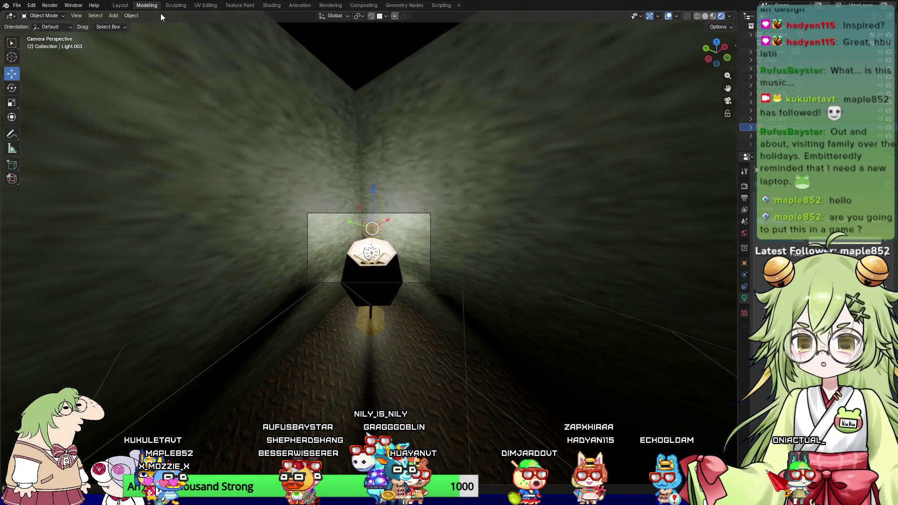
Step: Walk the camera again through the dark corridor back toward the lit section
click(96, 16)
mouse_move(83, 16)
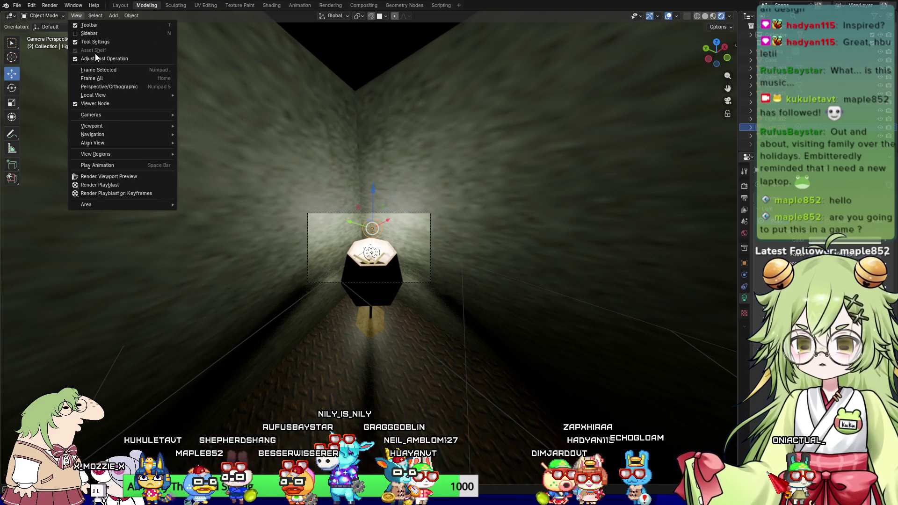
mouse_move(129, 138)
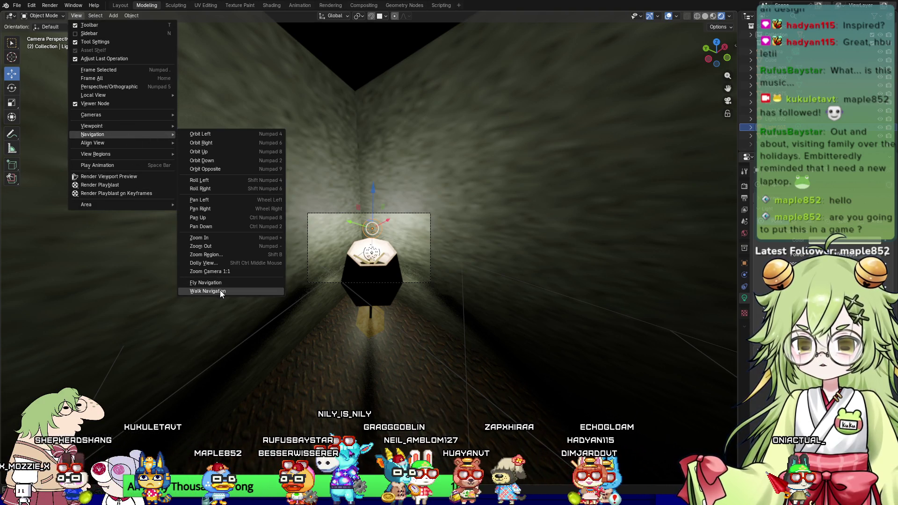
click(219, 290)
key(w)
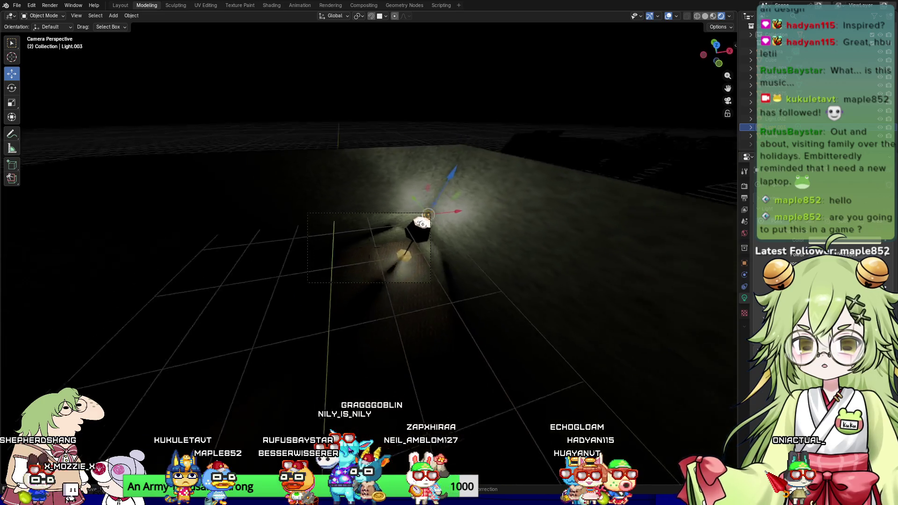
key(w)
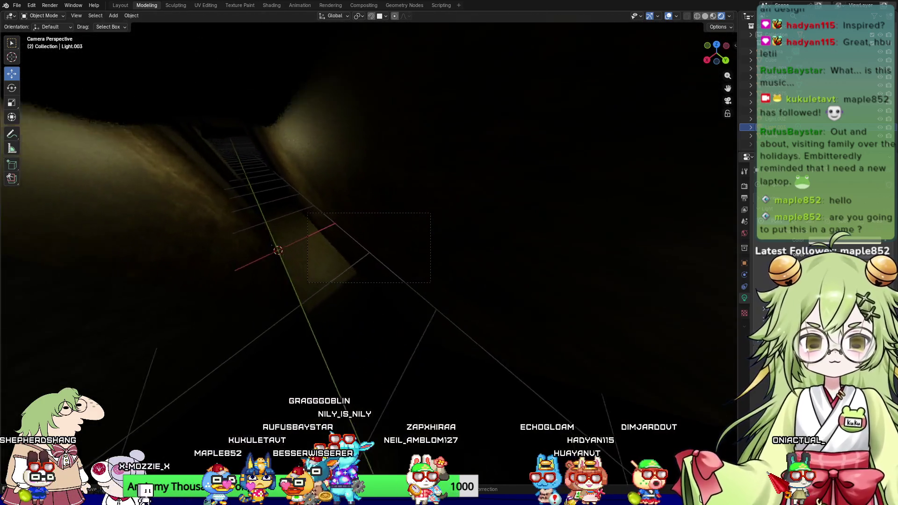
key(w)
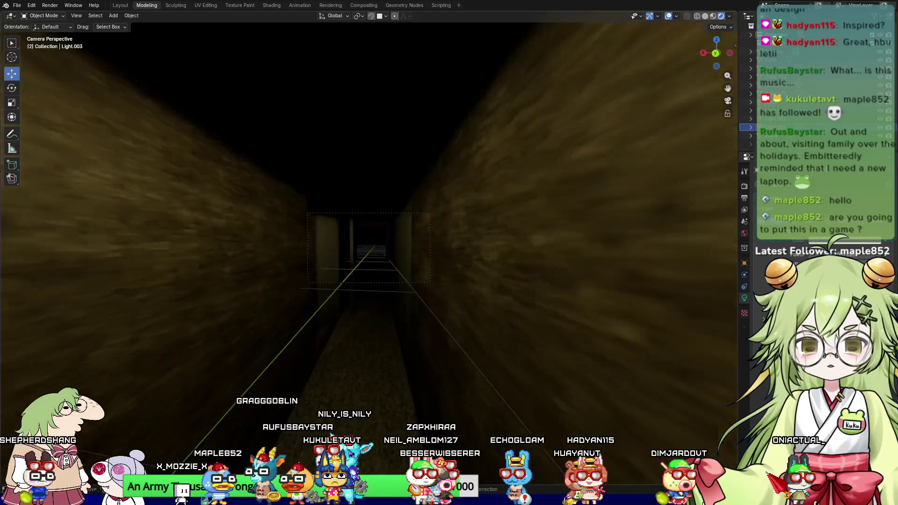
key(w)
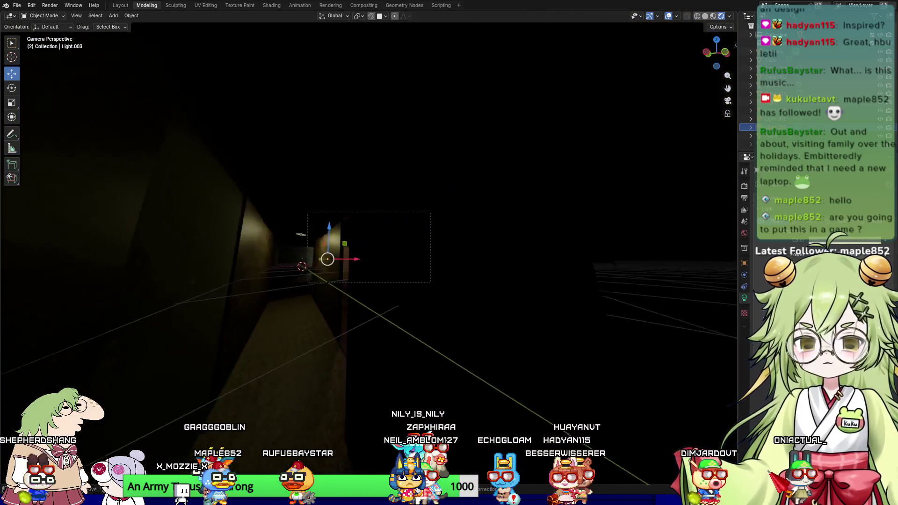
click(244, 293)
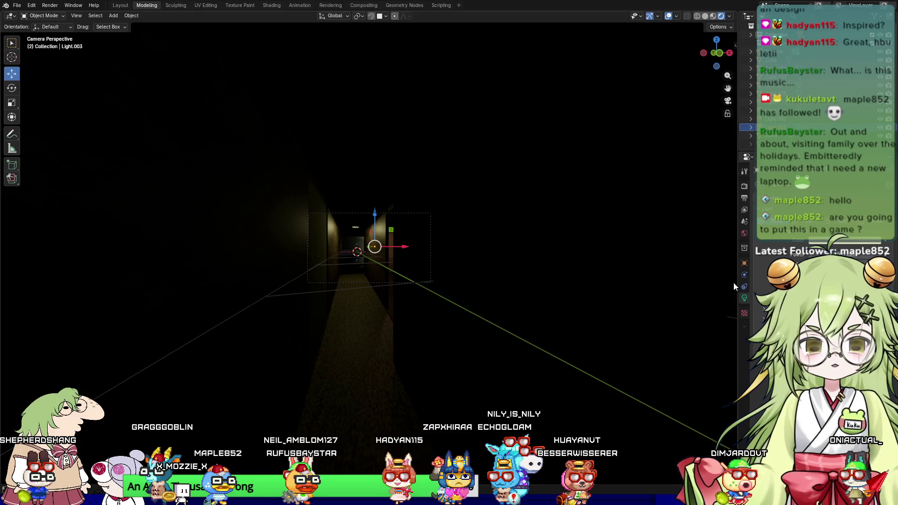
Step: Show the Render properties, select the Camera, and look through it with Numpad 0
click(745, 186)
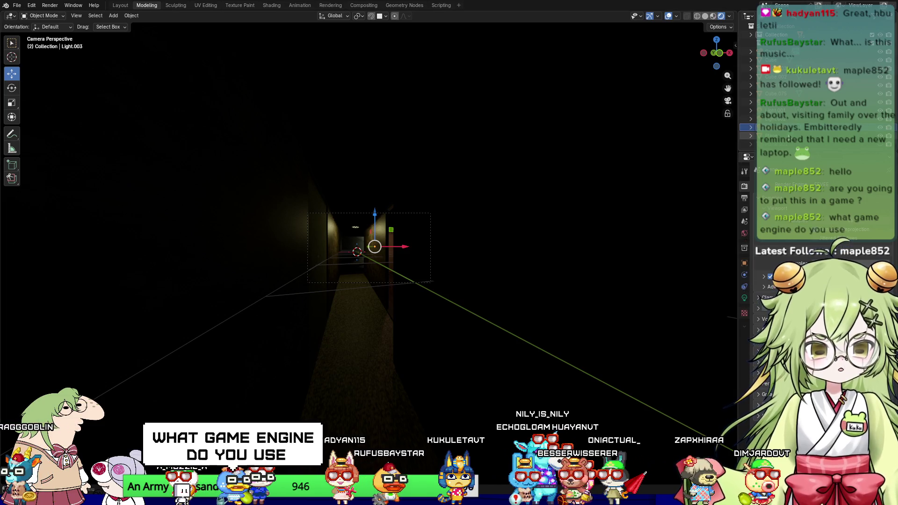
mouse_move(504, 230)
middle_down()
mouse_move(531, 246)
mouse_move(515, 250)
mouse_move(747, 108)
middle_up()
click(747, 52)
mouse_move(594, 261)
middle_down()
mouse_move(539, 293)
mouse_move(618, 270)
middle_up()
key(KP_0)
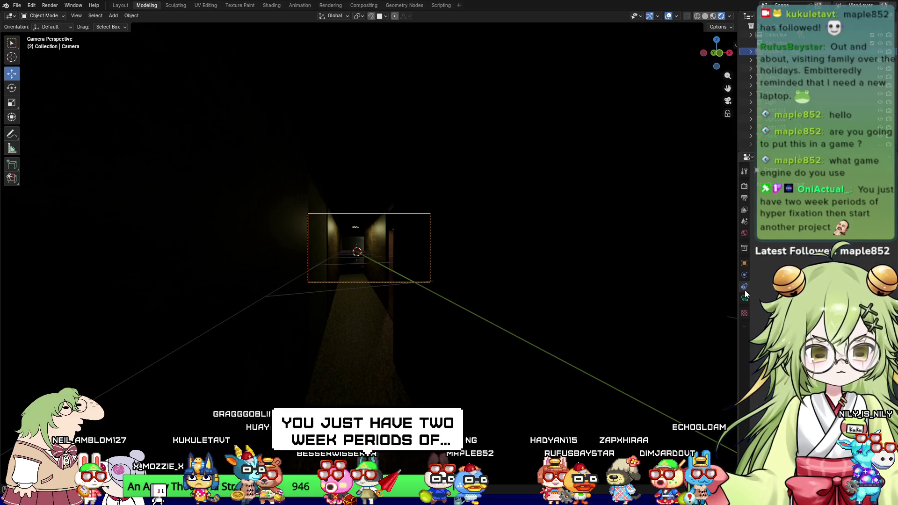
click(744, 276)
Step: Browse the View Layer and Tool tabs back to Render, then F12-render the hallway camera view
click(745, 186)
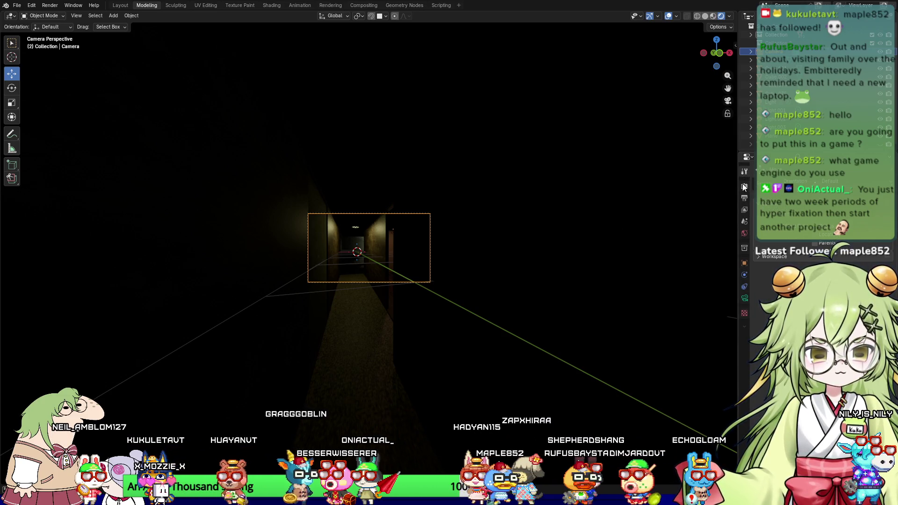
click(745, 210)
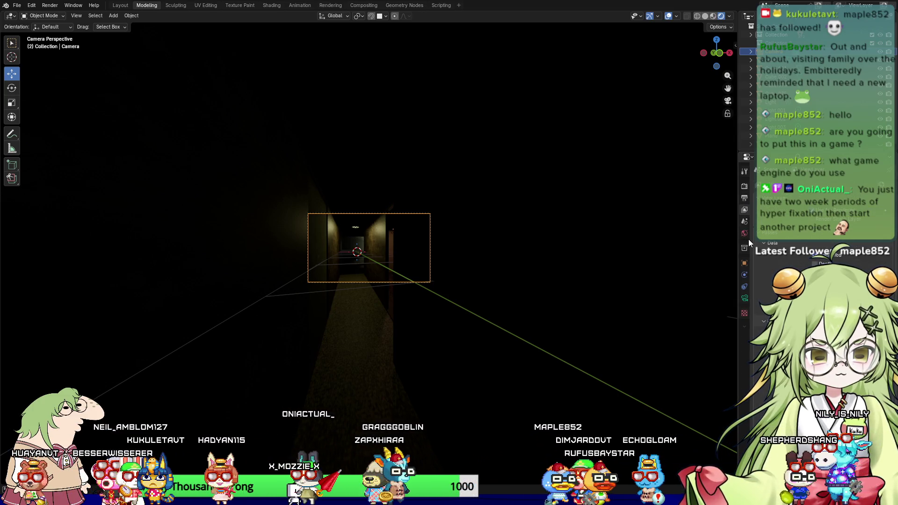
click(743, 171)
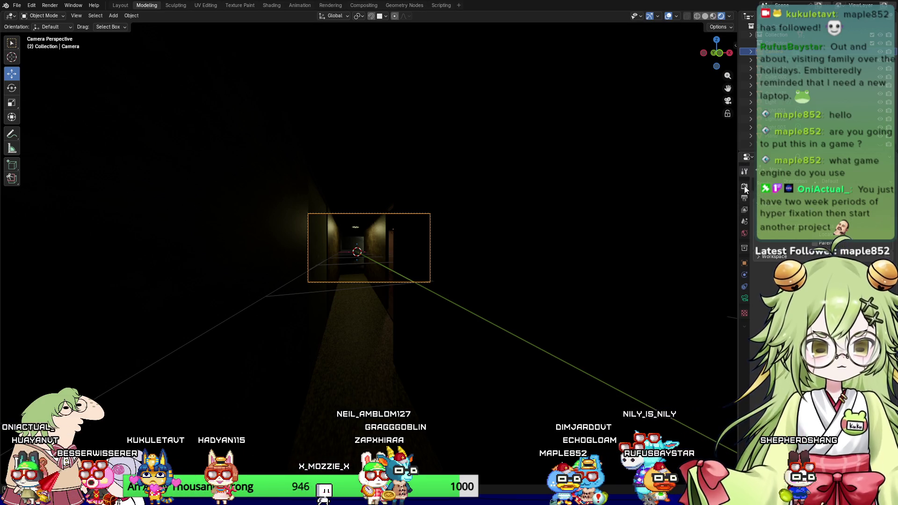
click(744, 186)
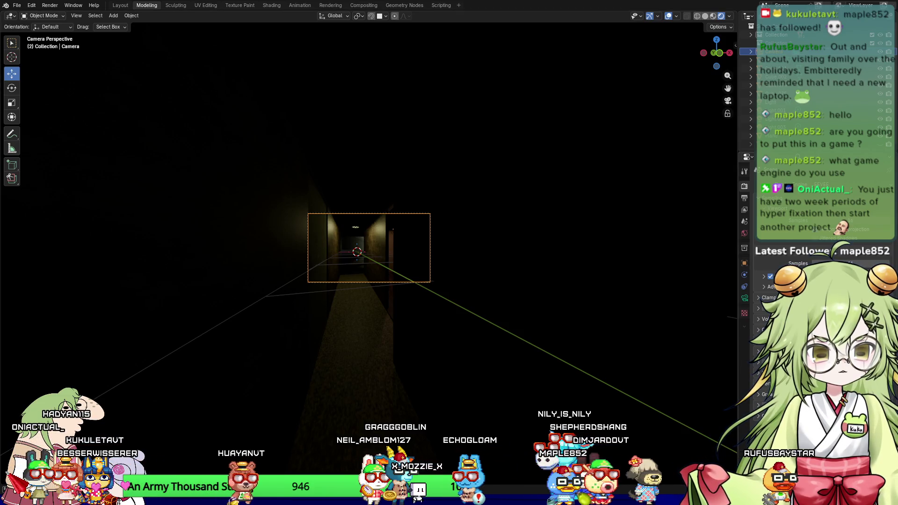
middle_drag(398, 281, 413, 287)
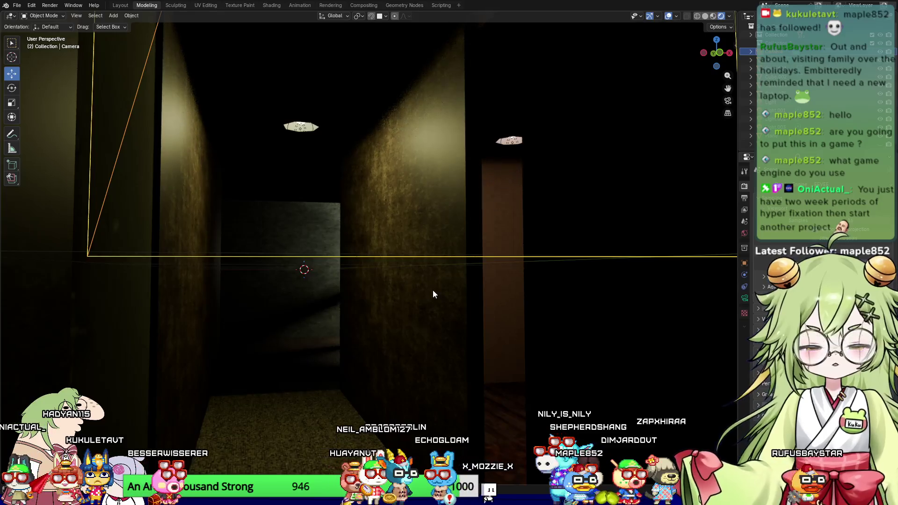
key(KP_0)
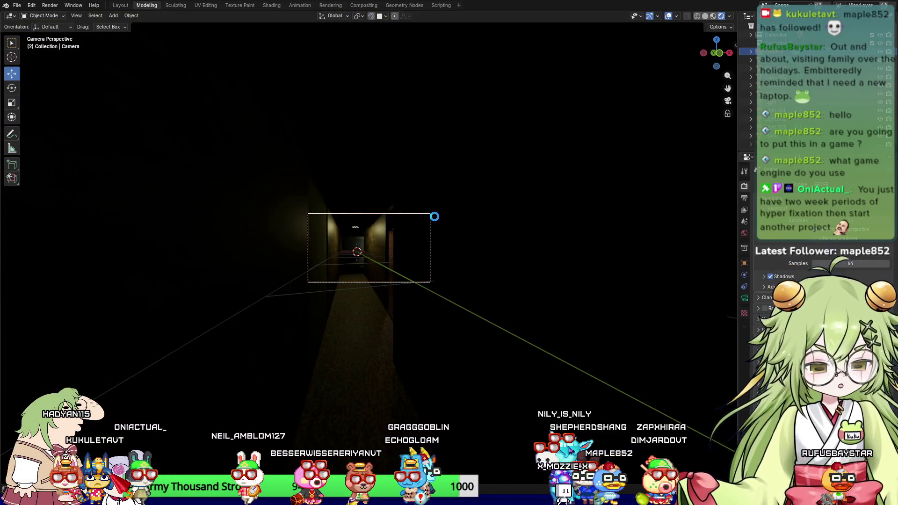
key(F12)
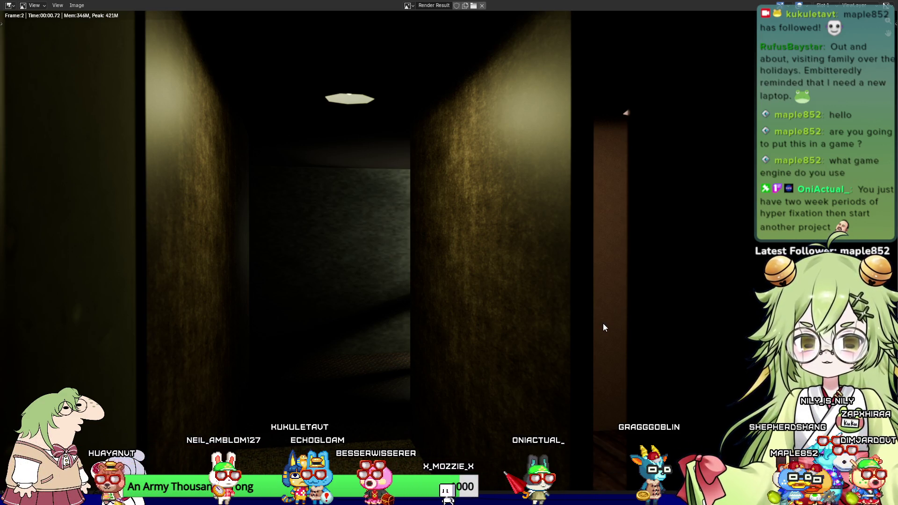
Step: Close the render result, switch to Material Preview, and select the corridor's right wall
scroll(475, 244, down, 3)
scroll(495, 262, up, 1)
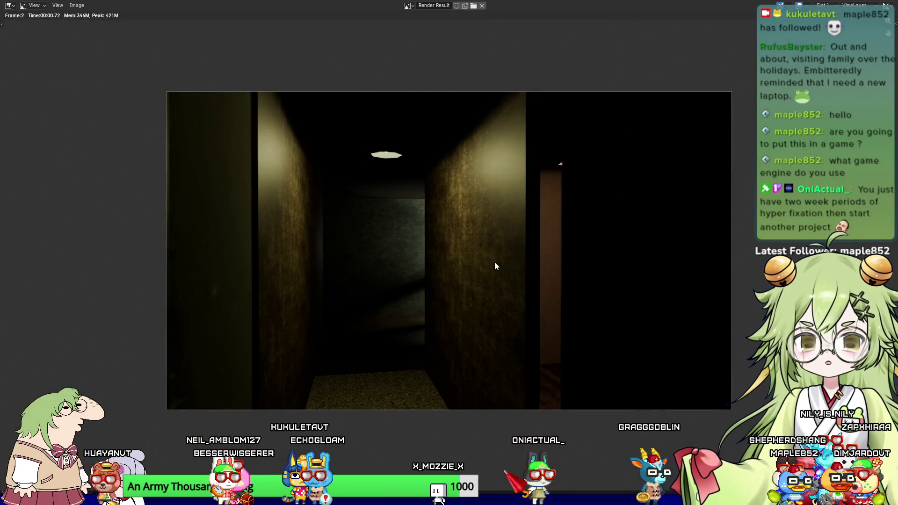
key(Escape)
click(713, 16)
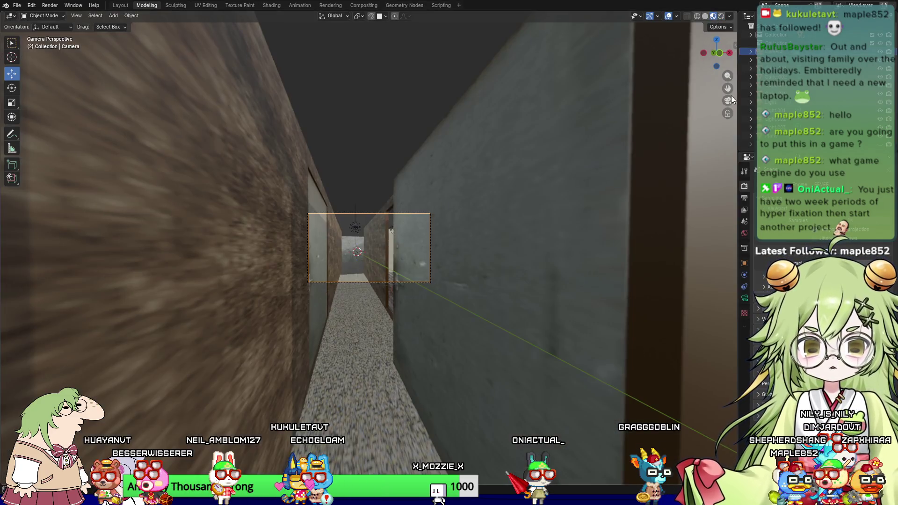
click(585, 241)
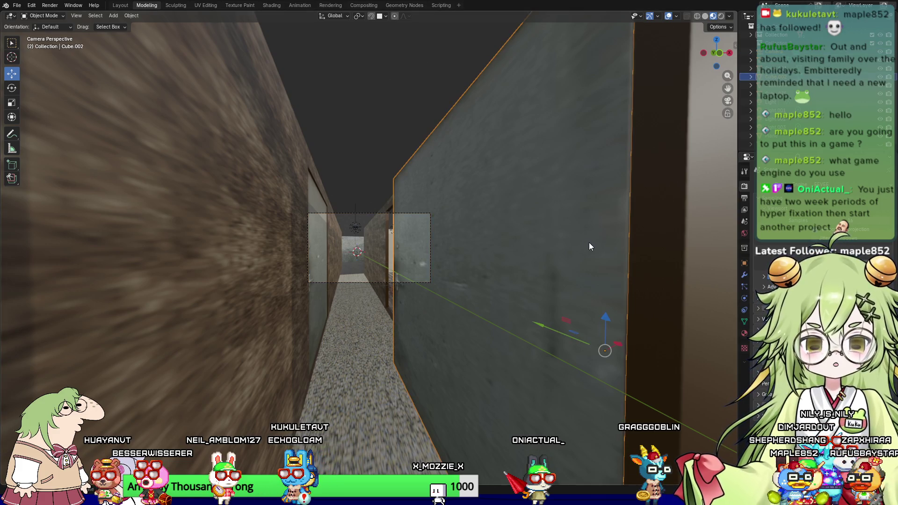
Step: Orbit above the room in Rendered shading and select the lamp in the right room
key(KP_0)
mouse_move(363, 330)
middle_down()
mouse_move(411, 372)
mouse_move(361, 352)
mouse_move(381, 342)
mouse_move(451, 350)
mouse_move(380, 276)
mouse_move(344, 333)
mouse_move(217, 296)
mouse_move(427, 261)
mouse_move(342, 322)
mouse_move(458, 326)
mouse_move(501, 307)
mouse_move(487, 304)
middle_up()
click(721, 16)
mouse_move(590, 67)
middle_down()
mouse_move(409, 226)
mouse_move(476, 223)
mouse_move(288, 240)
mouse_move(692, 268)
mouse_move(405, 237)
mouse_move(374, 221)
mouse_move(278, 238)
mouse_move(405, 224)
mouse_move(389, 217)
mouse_move(429, 249)
middle_up()
click(588, 373)
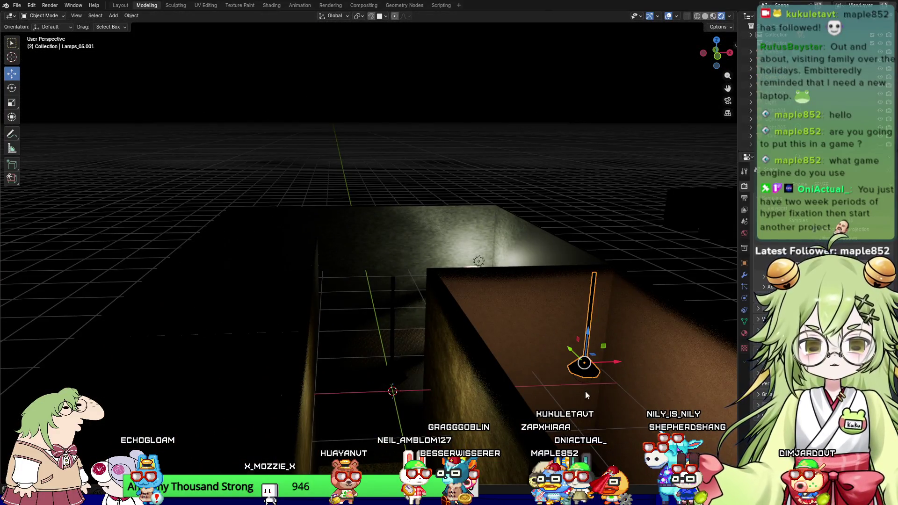
Step: Move Light.004 along Y and X beside the left lamp, then re-render through the camera
click(583, 368)
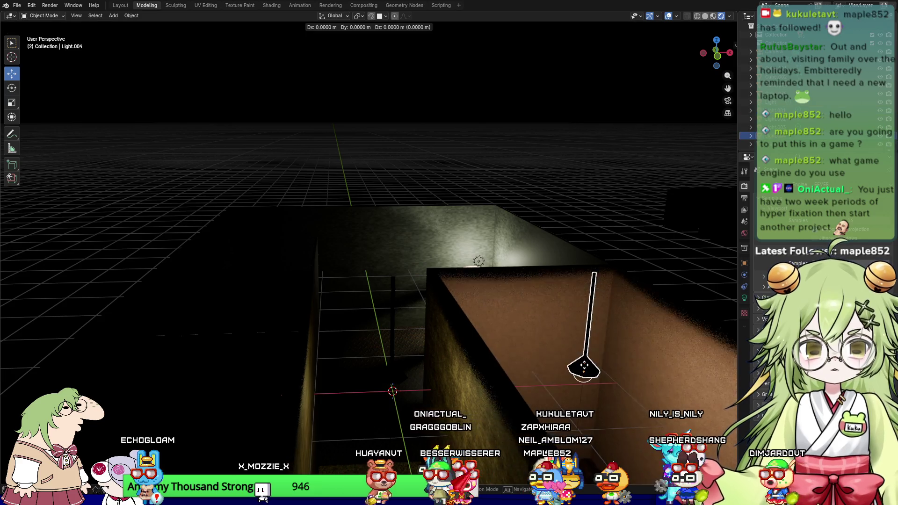
middle_drag(607, 367, 584, 340)
drag(573, 300, 251, 261)
middle_drag(252, 261, 405, 337)
drag(342, 327, 393, 335)
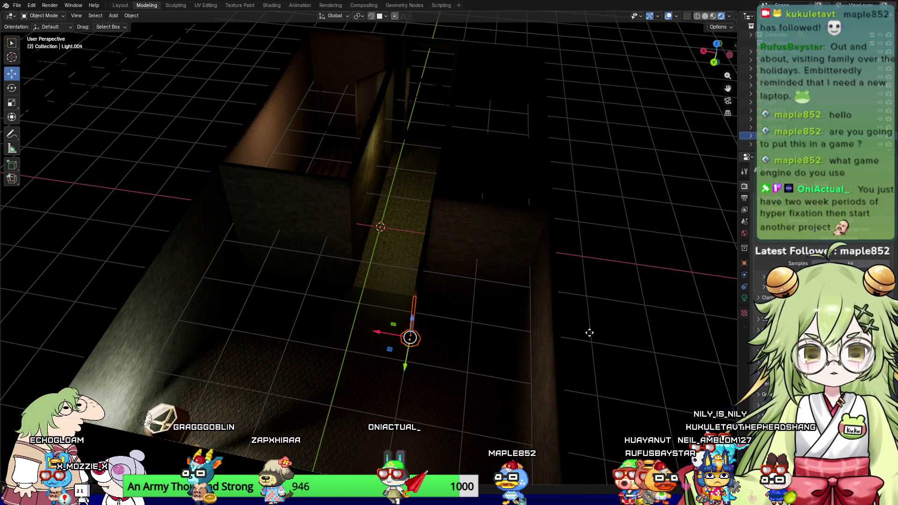
key(KP_0)
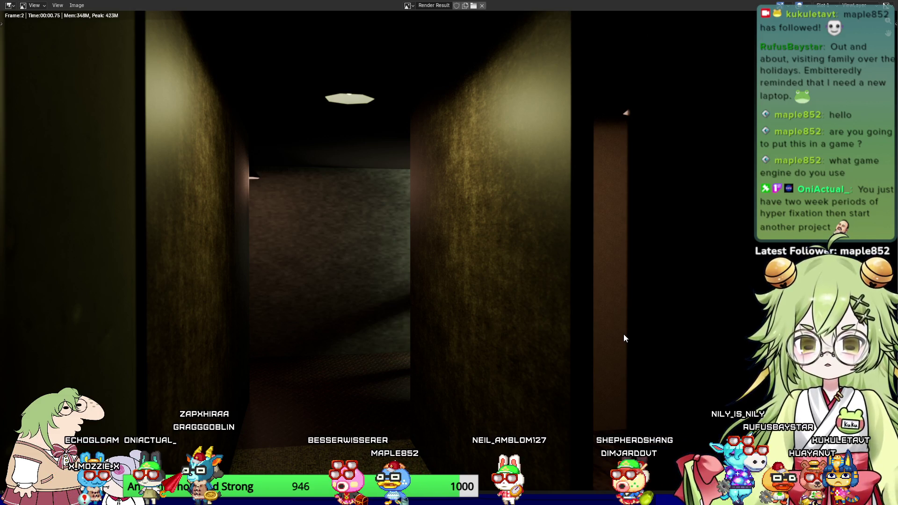
key(Escape)
Step: From a top-down view in Material Preview, pan across to the pink furniture
mouse_move(426, 305)
middle_down()
mouse_move(408, 358)
mouse_move(669, 1)
middle_up()
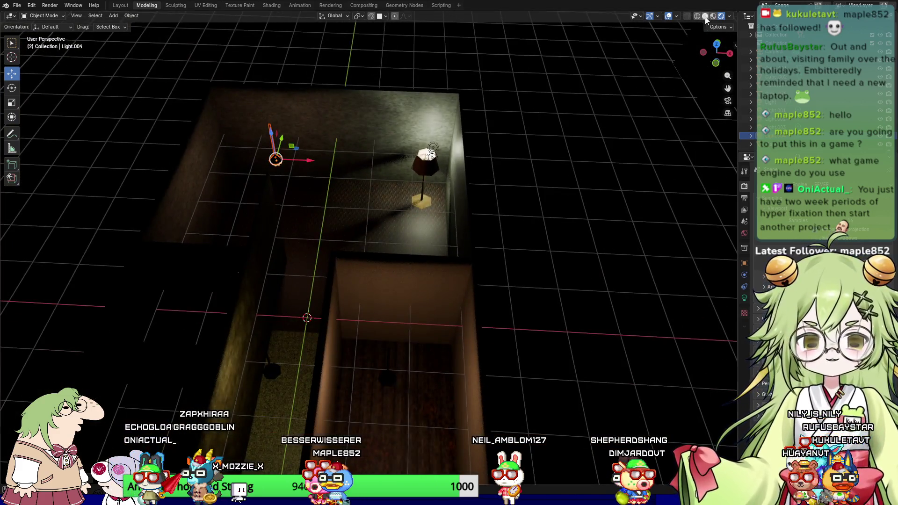
click(713, 17)
mouse_move(594, 299)
shift+middle_down()
mouse_move(444, 180)
mouse_move(535, 150)
mouse_move(521, 203)
mouse_move(226, 191)
shift+middle_up()
mouse_move(377, 248)
shift+middle_down()
mouse_move(190, 232)
mouse_move(87, 326)
mouse_move(208, 256)
shift+middle_up()
Step: Select Bed_08 and move it left along X into the room with the lamps
click(480, 208)
click(555, 227)
drag(604, 223, 170, 231)
mouse_move(170, 231)
shift+middle_down()
mouse_move(277, 245)
mouse_move(421, 246)
shift+middle_up()
scroll(421, 246, up, 2)
drag(421, 246, 141, 234)
mouse_move(140, 234)
middle_down()
mouse_move(302, 248)
mouse_move(256, 262)
mouse_move(269, 160)
mouse_move(270, 221)
mouse_move(239, 211)
mouse_move(337, 183)
mouse_move(364, 228)
mouse_move(345, 248)
mouse_move(253, 171)
mouse_move(383, 240)
mouse_move(320, 32)
middle_up()
scroll(337, 186, down, 5)
scroll(364, 228, up, 6)
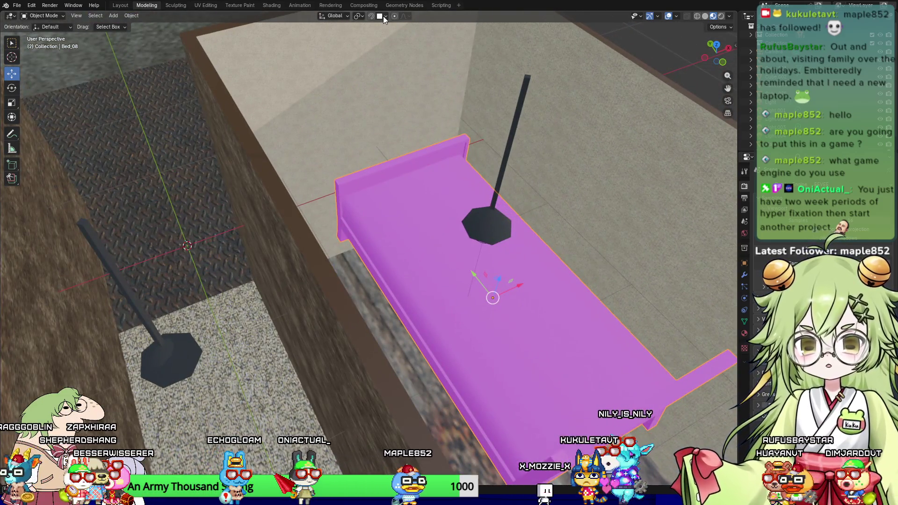
Step: Lower Bed_08 onto the floor and rotate it 180 degrees about Z
drag(498, 278, 488, 362)
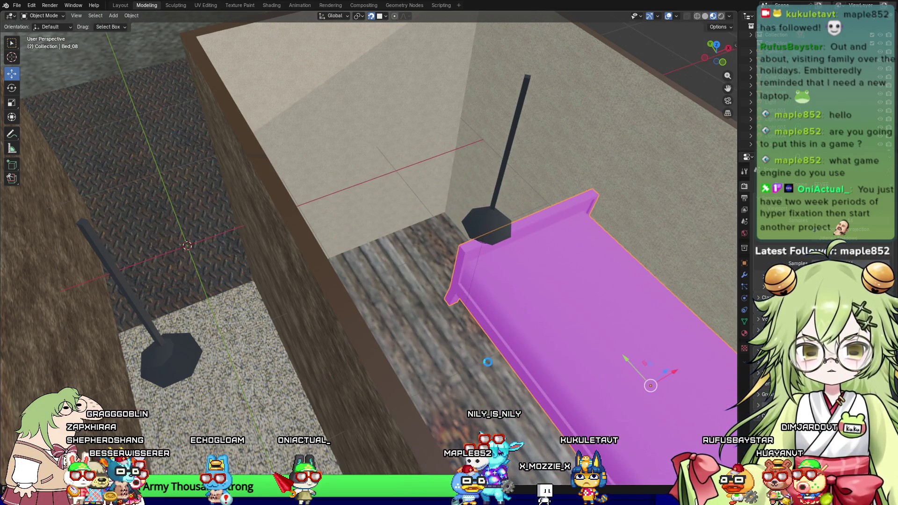
right_click(487, 362)
mouse_move(512, 363)
middle_down()
mouse_move(411, 285)
mouse_move(366, 282)
middle_up()
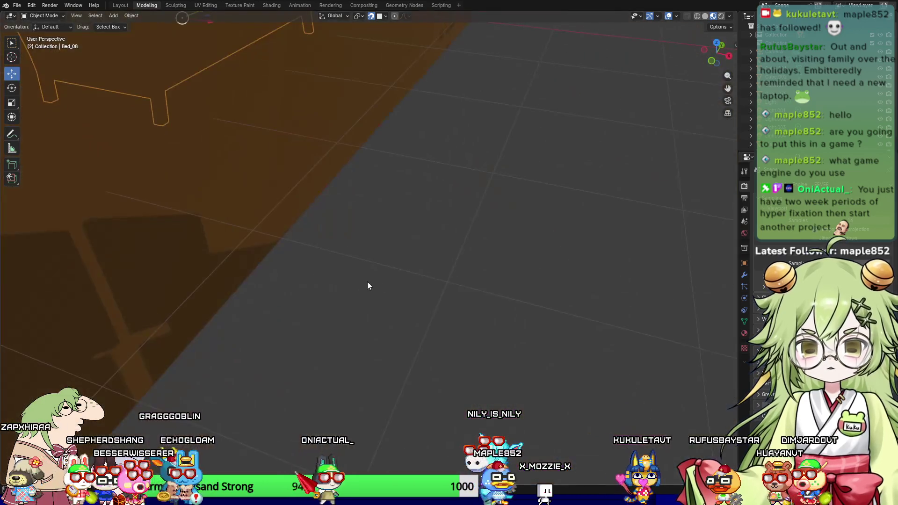
scroll(367, 281, down, 5)
middle_drag(507, 317, 501, 235)
mouse_move(477, 248)
mouse_down()
mouse_move(510, 366)
mouse_move(478, 358)
mouse_up()
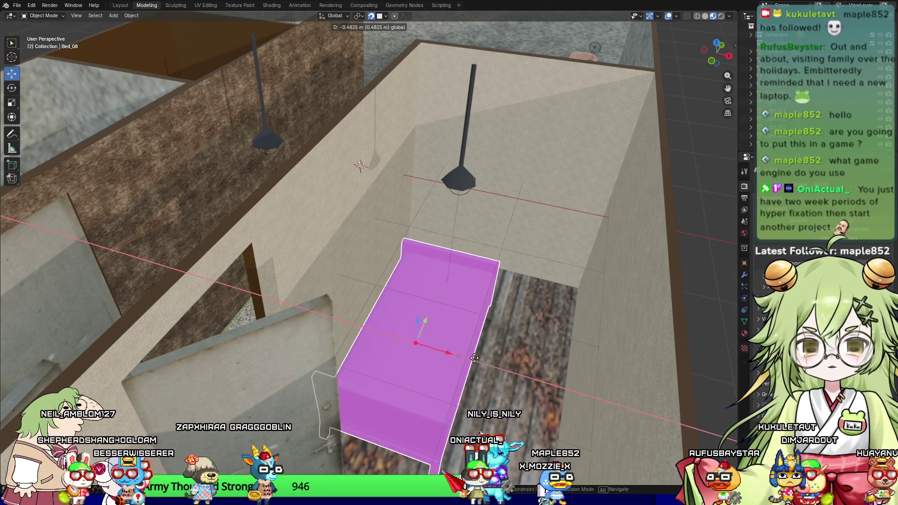
text(r)
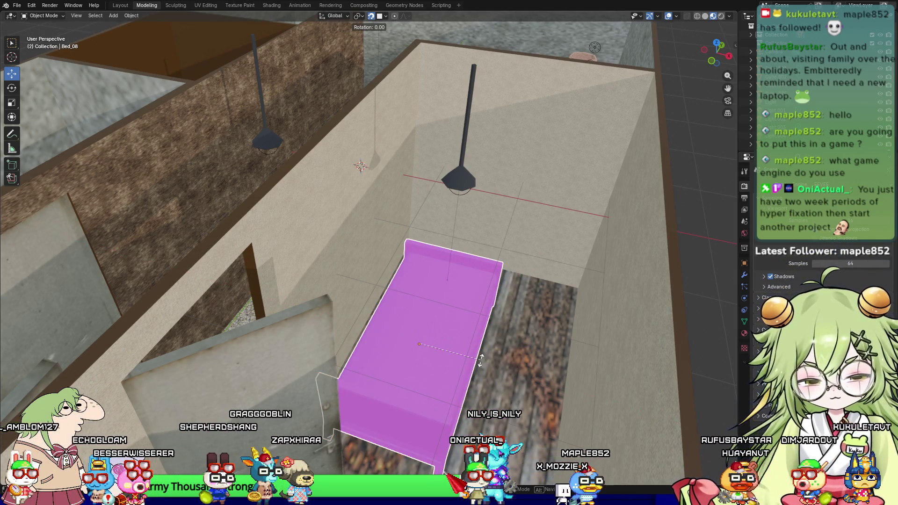
text(180z)
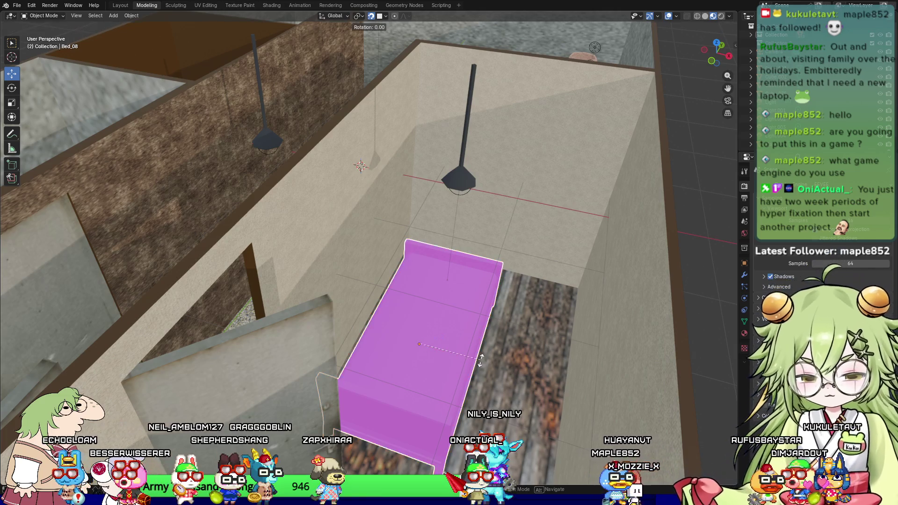
key(Return)
Step: Reposition the bed with a Y/Z-plane move and expand the surface settings
mouse_move(481, 360)
middle_down()
mouse_move(479, 352)
mouse_move(361, 359)
middle_up()
key(g)
key(shift+x)
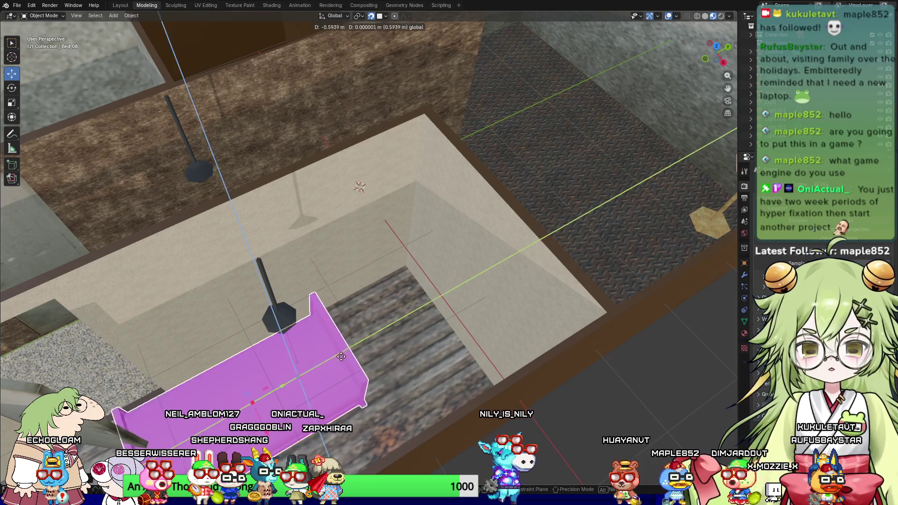
click(426, 312)
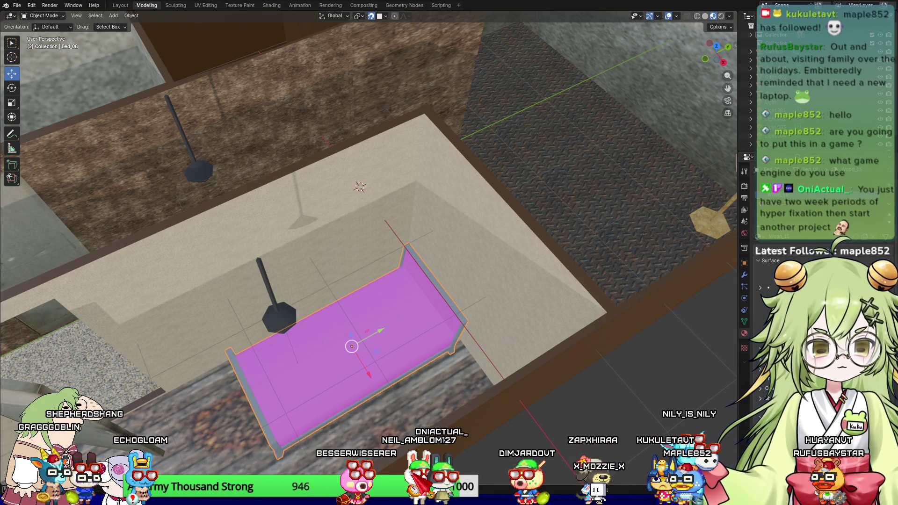
middle_drag(304, 262, 509, 285)
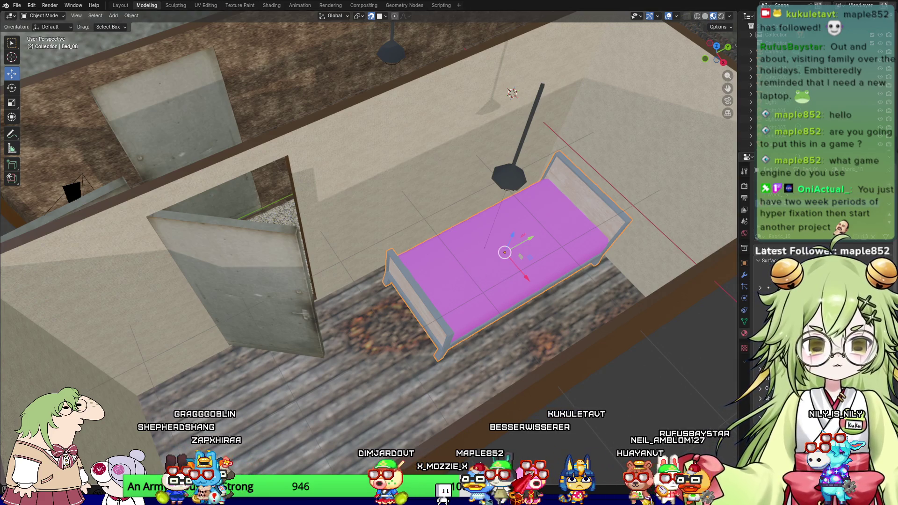
click(760, 288)
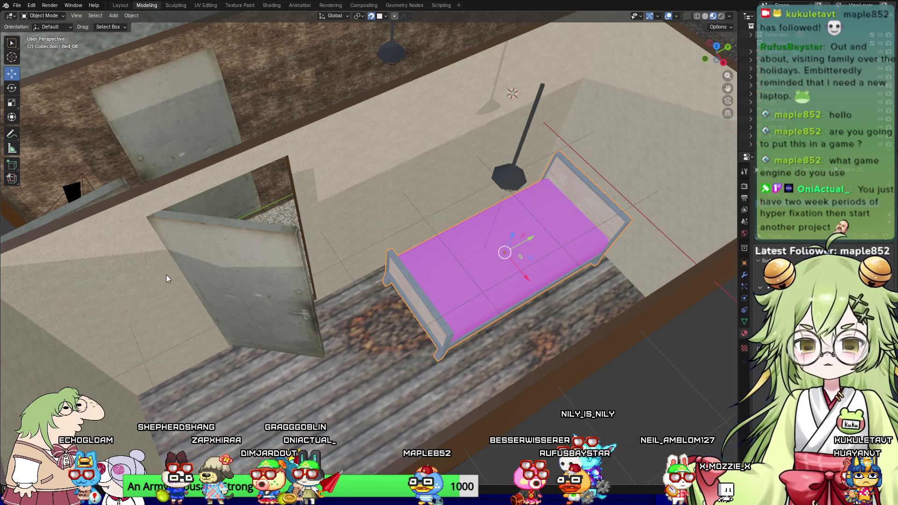
Step: Make the Cube active, view the bed in Rendered shading, and bring up the Add menu
click(392, 363)
mouse_move(392, 364)
middle_down()
mouse_move(449, 341)
mouse_move(574, 248)
middle_up()
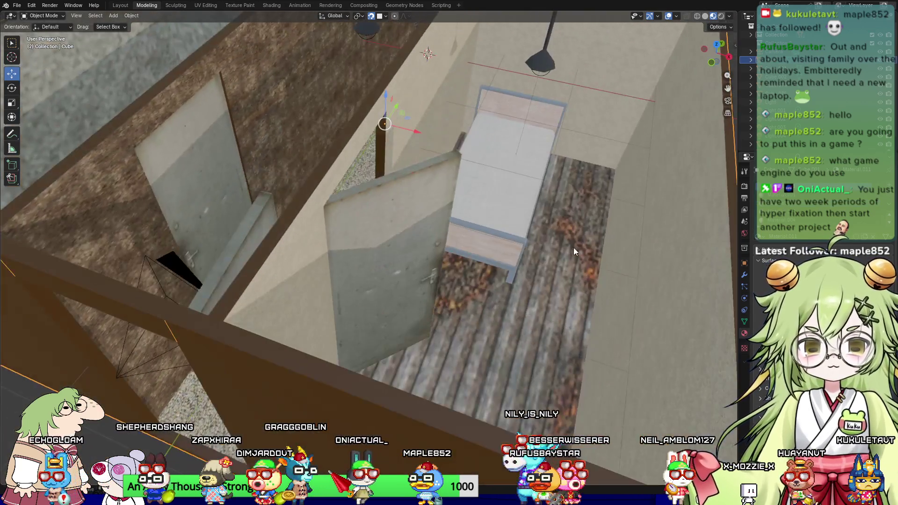
click(721, 16)
mouse_move(579, 180)
middle_down()
mouse_move(450, 287)
mouse_move(363, 292)
mouse_move(370, 279)
middle_up()
scroll(452, 276, up, 4)
scroll(363, 293, up, 5)
scroll(367, 276, down, 4)
scroll(393, 275, down, 3)
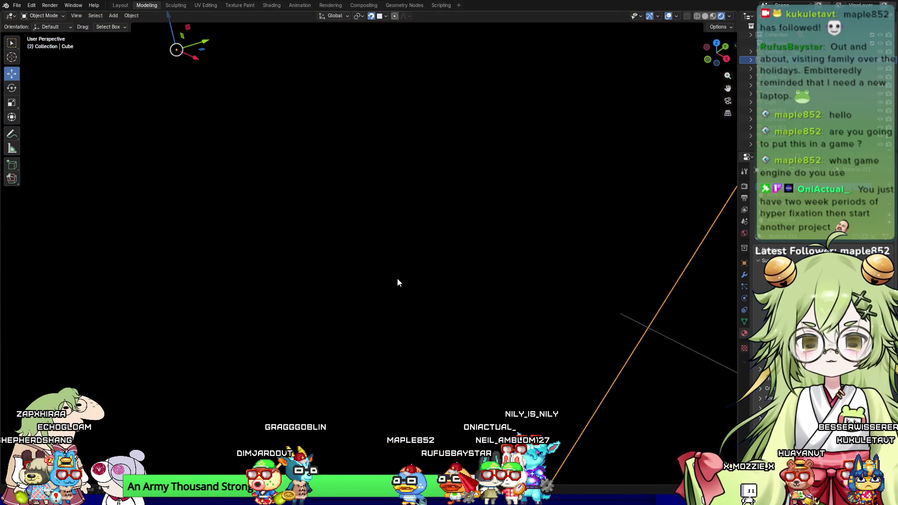
scroll(410, 279, down, 2)
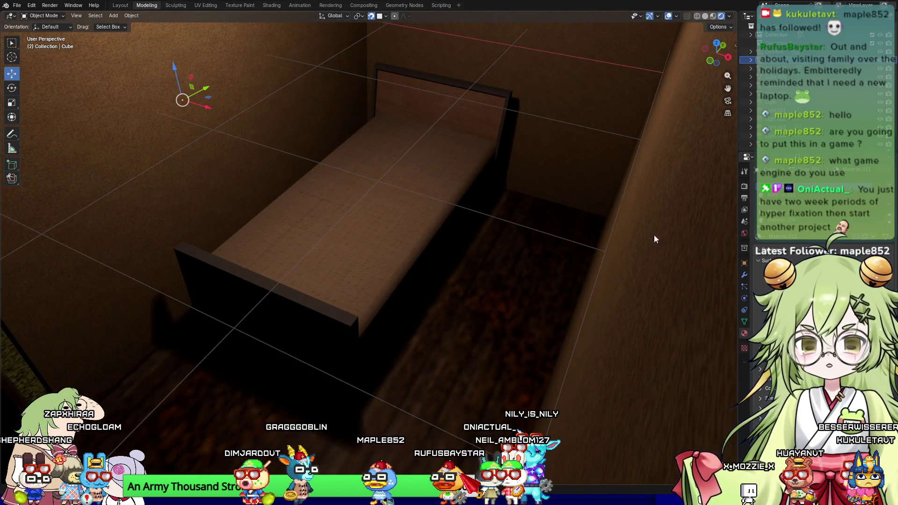
scroll(575, 258, down, 5)
key(shift+a)
Step: Add a Mesh Plane, move it along X, and connect an Image Texture to its surface
mouse_move(637, 276)
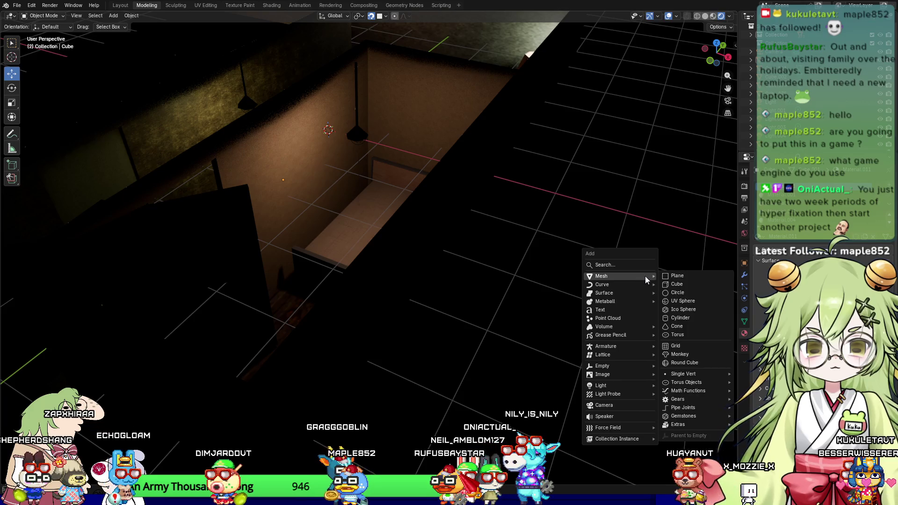
click(677, 276)
key(g)
key(x)
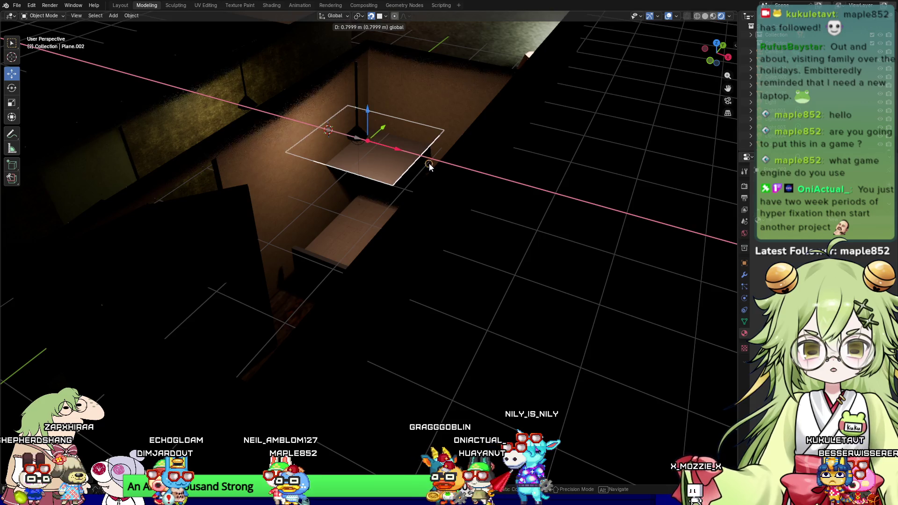
click(428, 163)
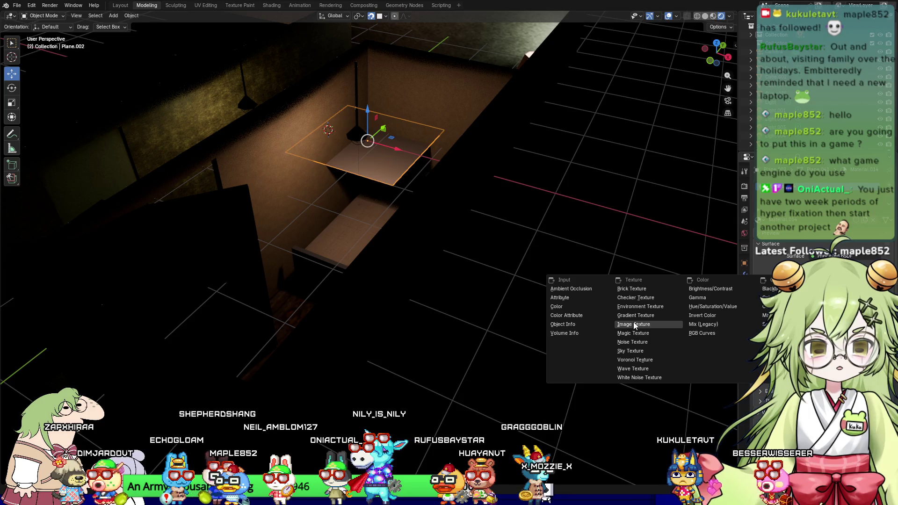
click(633, 324)
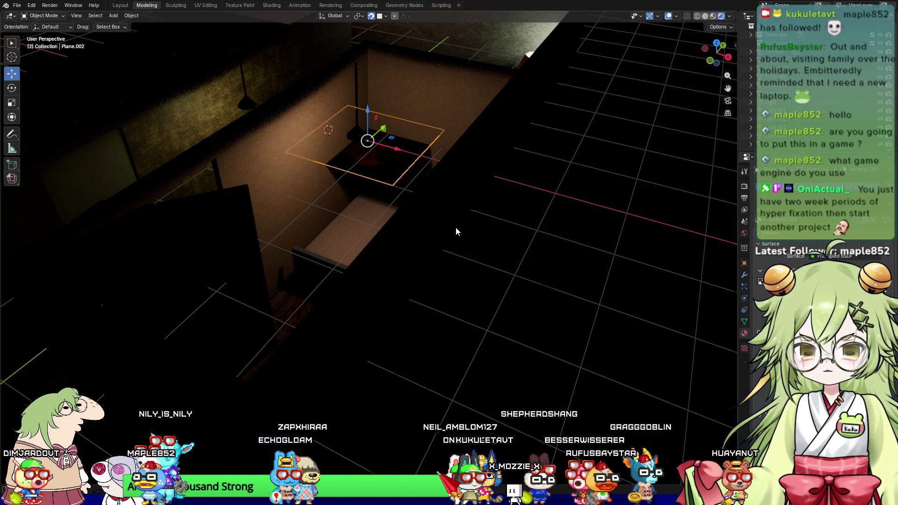
Step: Slide the plane along X and Y so it sits over the bed
middle_drag(455, 231, 468, 264)
scroll(469, 264, up, 5)
mouse_move(381, 89)
mouse_down()
mouse_move(330, 74)
mouse_move(466, 96)
mouse_move(477, 108)
mouse_move(468, 103)
mouse_up()
middle_drag(467, 102, 426, 112)
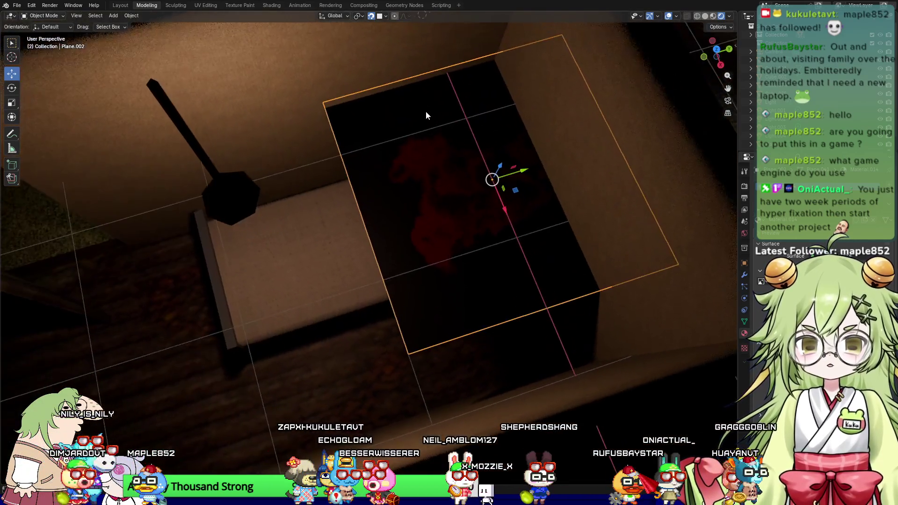
mouse_move(521, 174)
mouse_down()
mouse_move(389, 204)
mouse_move(391, 214)
mouse_up()
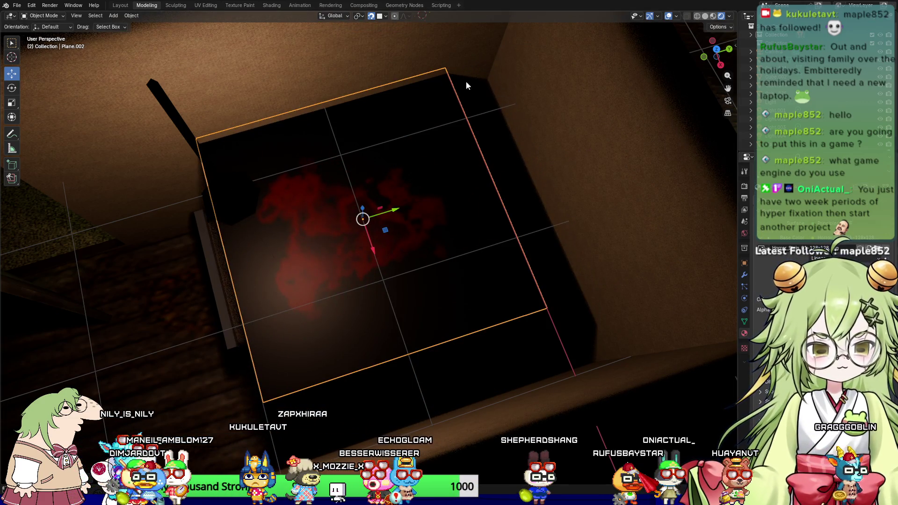
Step: Check Material.014's shader nodes in the Shading workspace, then return to Modeling
click(271, 5)
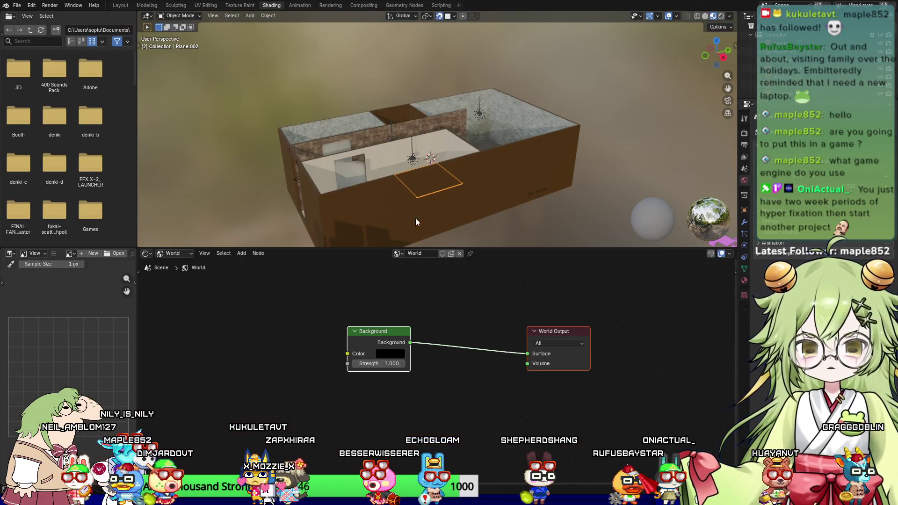
middle_drag(415, 218, 437, 242)
scroll(456, 219, up, 5)
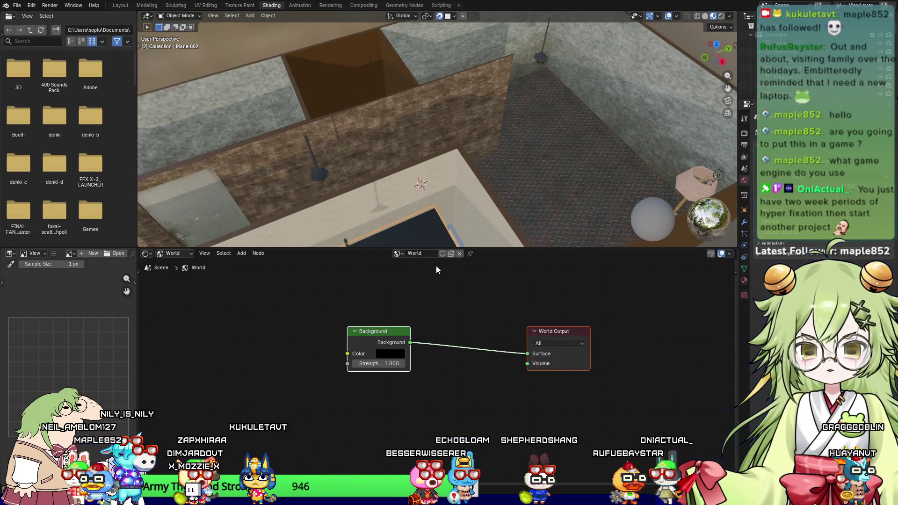
click(159, 254)
click(182, 274)
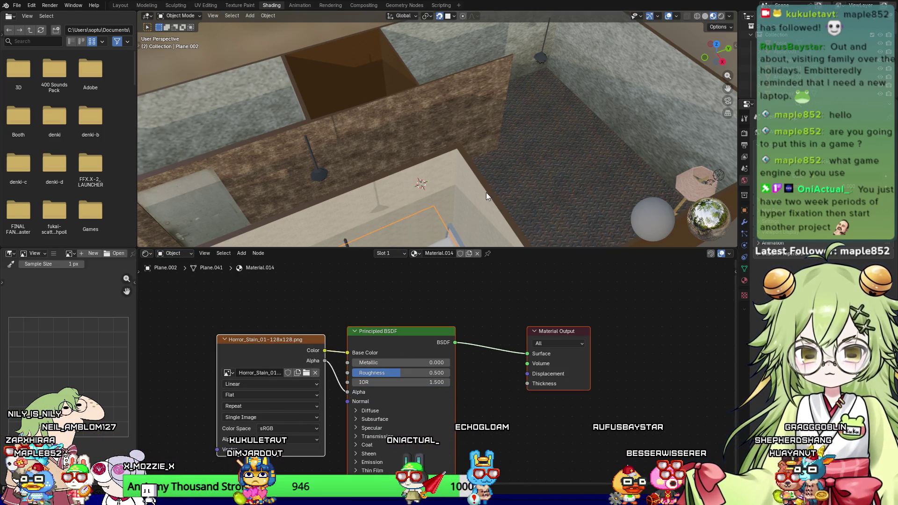
scroll(534, 168, down, 3)
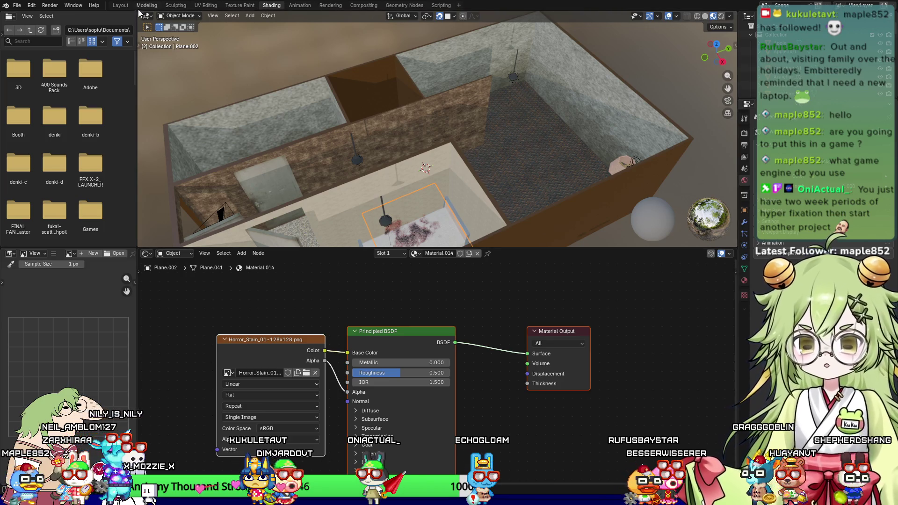
click(155, 7)
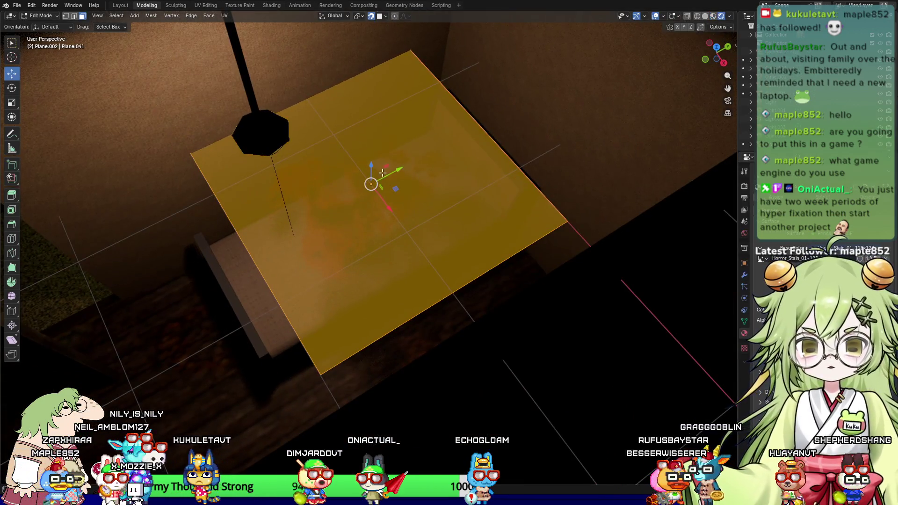
Step: Drop the stain plane onto Bed_08's mattress with Z and X adjustments
mouse_move(370, 165)
mouse_down()
mouse_move(381, 221)
mouse_move(391, 220)
mouse_up()
drag(388, 265, 383, 260)
middle_drag(640, 220, 565, 283)
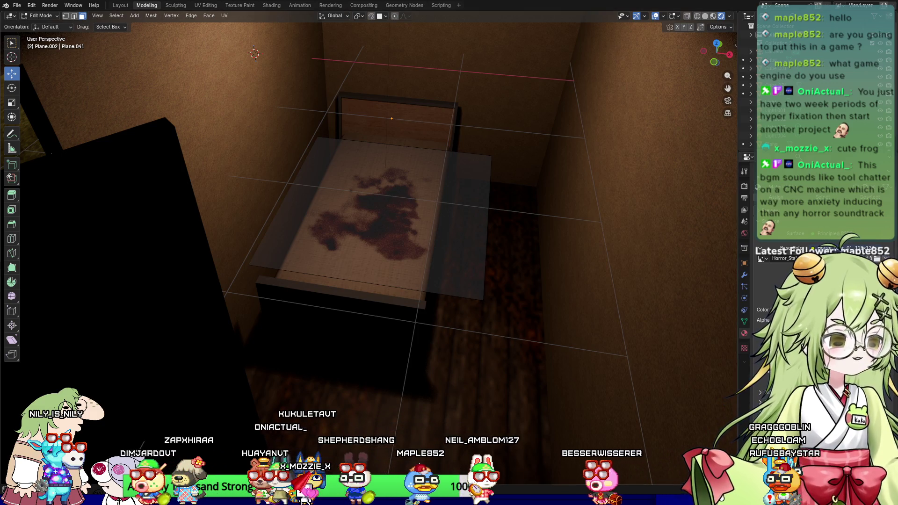
scroll(503, 330, up, 5)
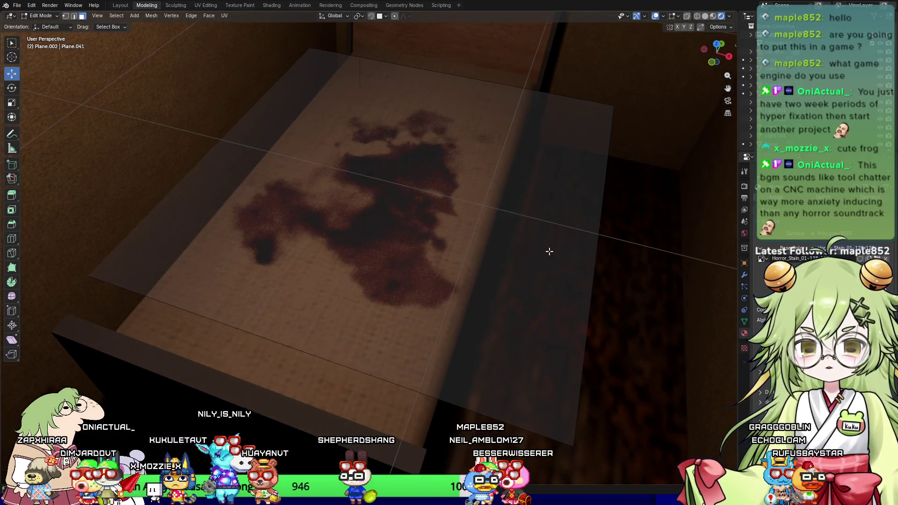
click(535, 258)
click(686, 267)
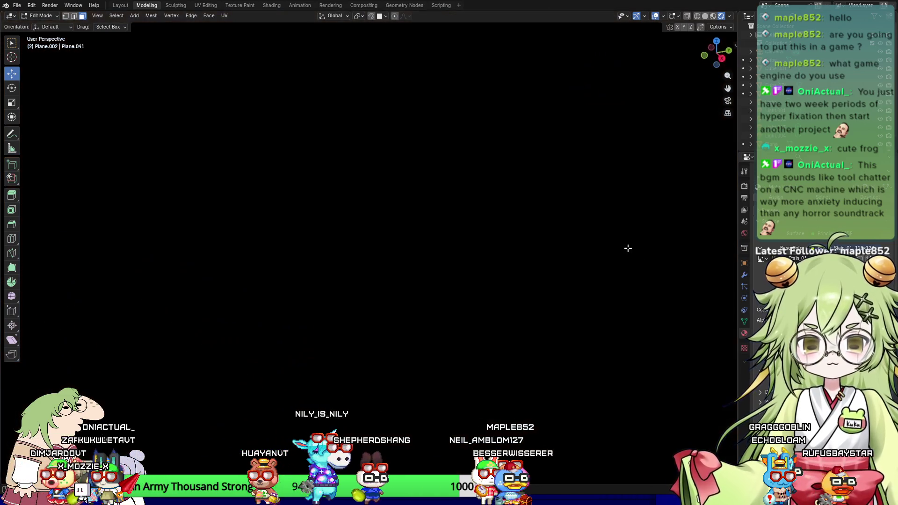
Step: Look through the scene camera down the corridor, checking front view, and zoom in
key(KP_0)
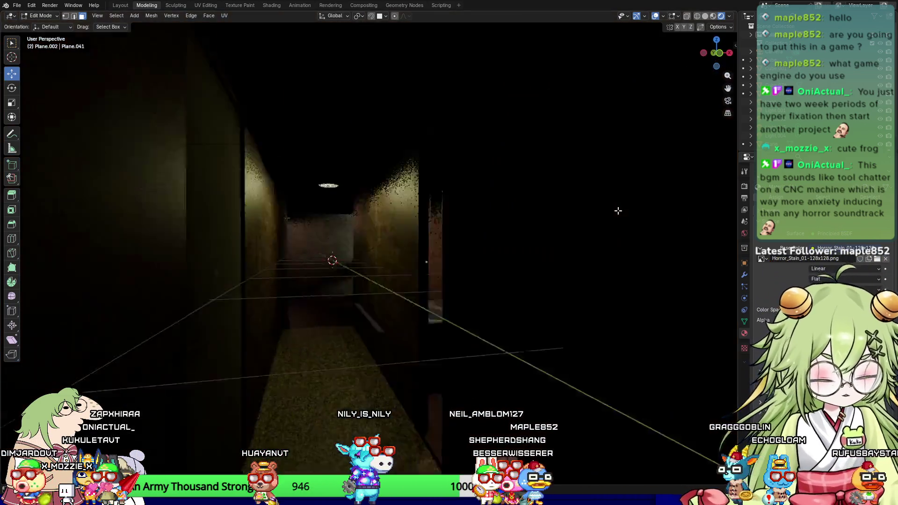
middle_drag(460, 253, 410, 291)
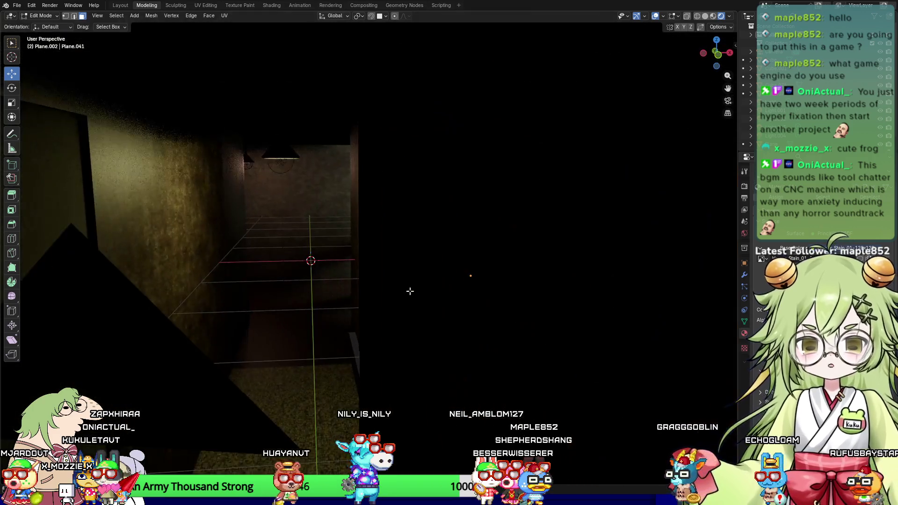
key(KP_1)
key(KP_0)
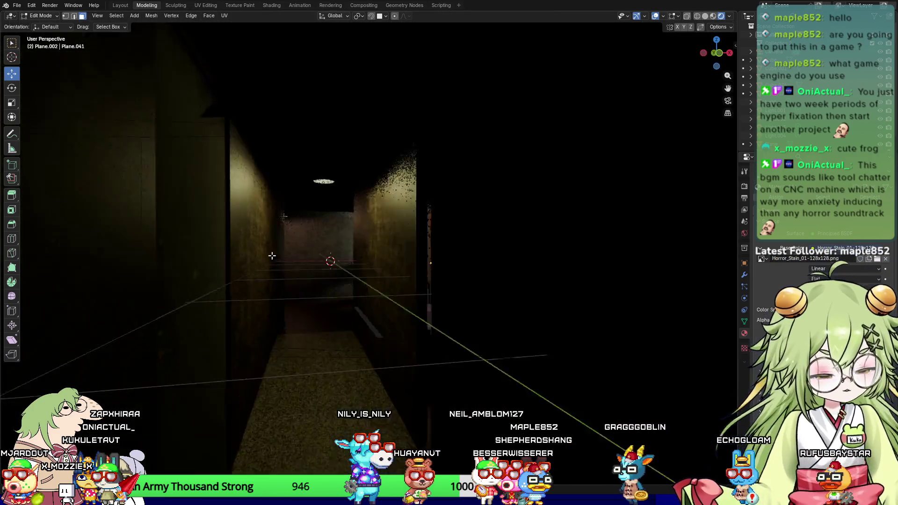
scroll(416, 280, up, 2)
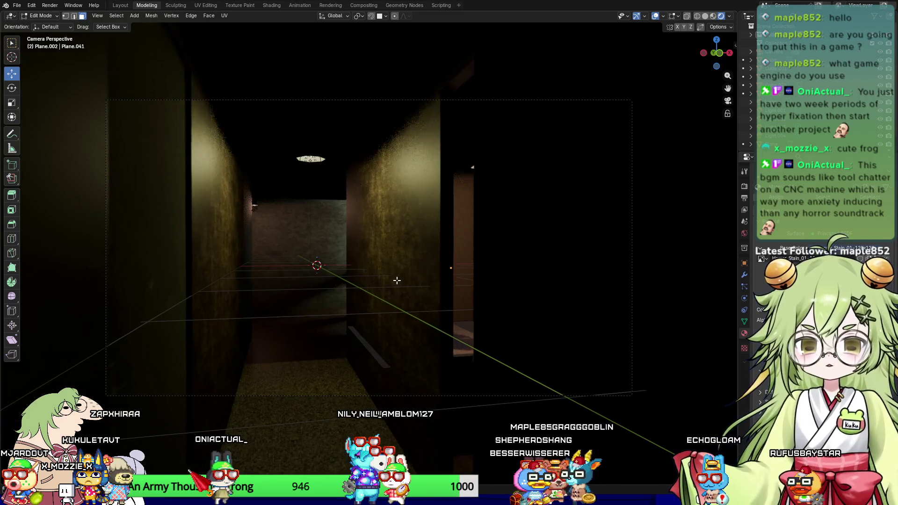
scroll(345, 245, up, 2)
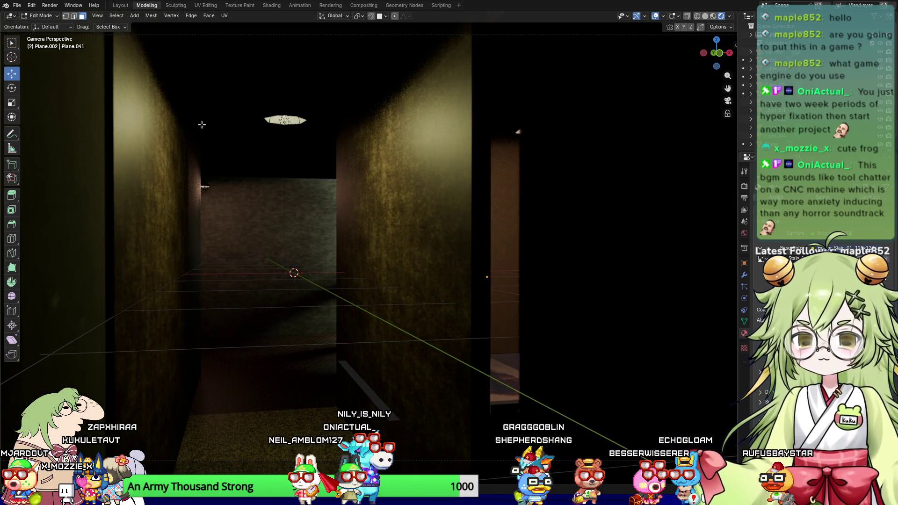
click(73, 6)
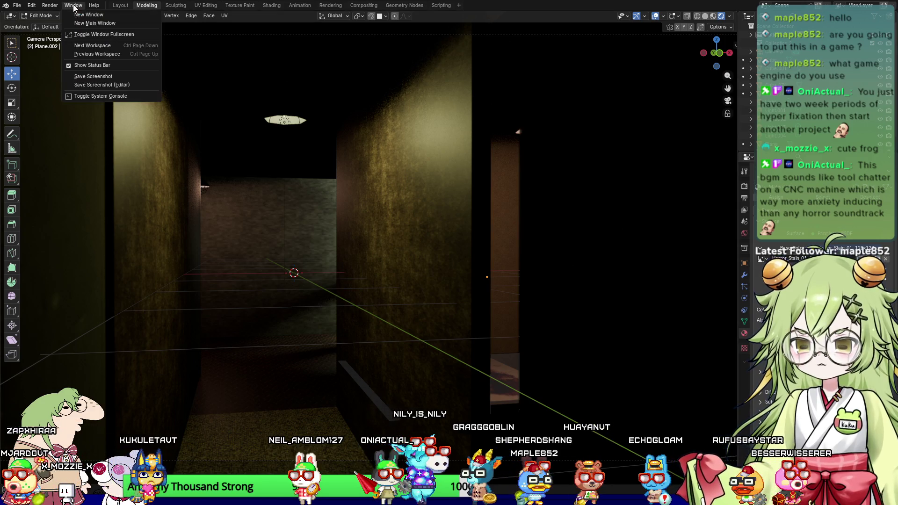
Step: Use Walk Navigation to frame Bed_08 and its blood stain, then render that view
mouse_move(53, 5)
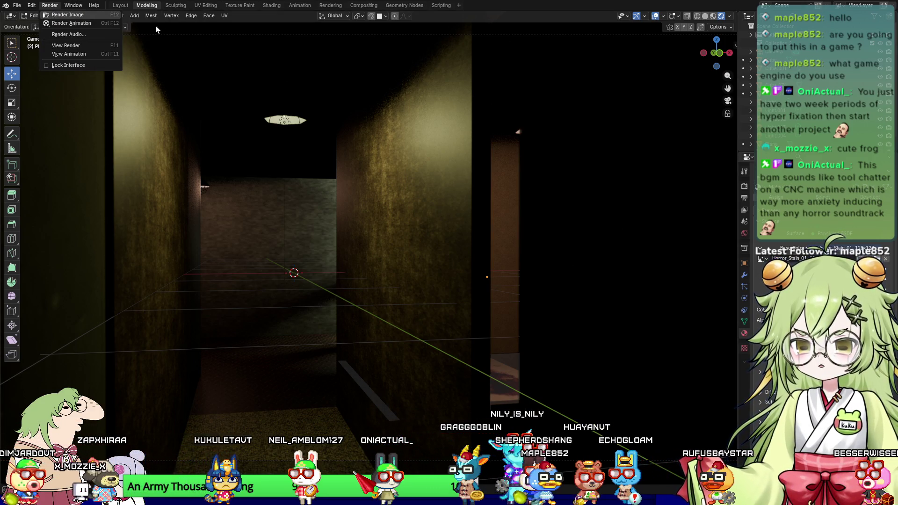
key(Escape)
click(101, 16)
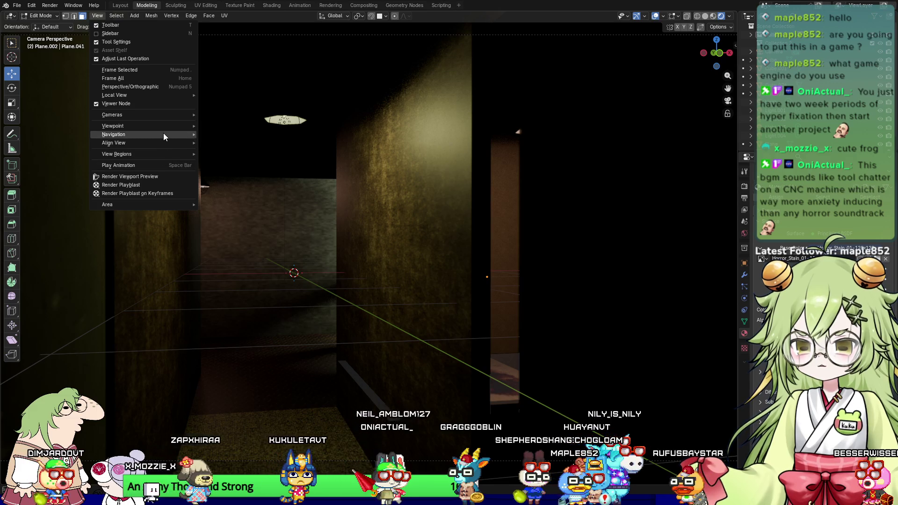
mouse_move(164, 135)
click(238, 290)
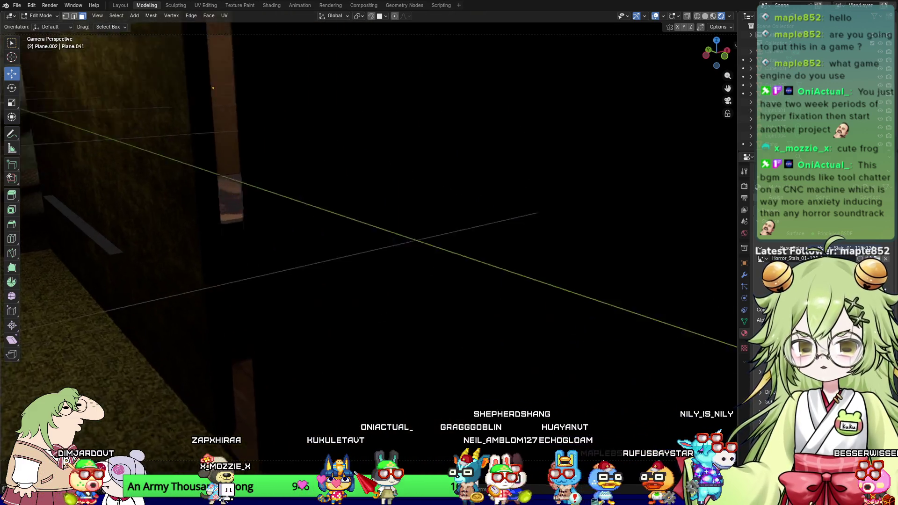
key(s)
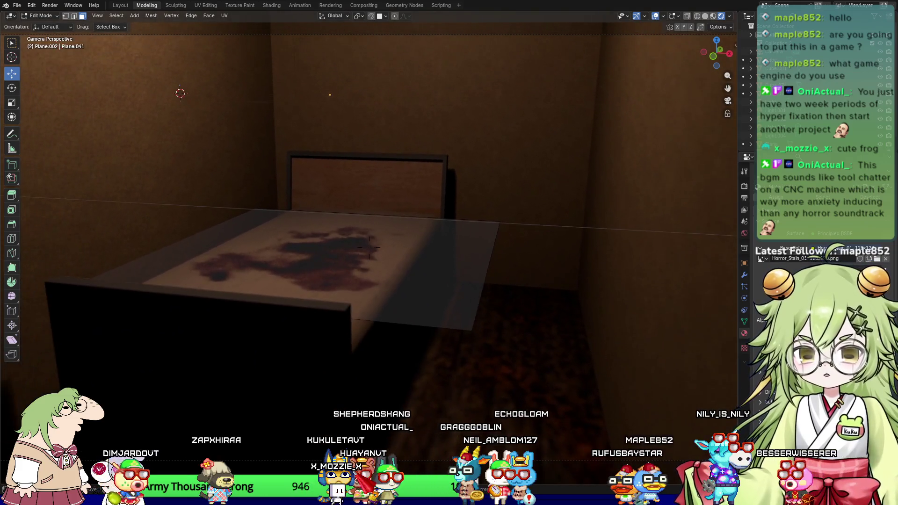
click(370, 248)
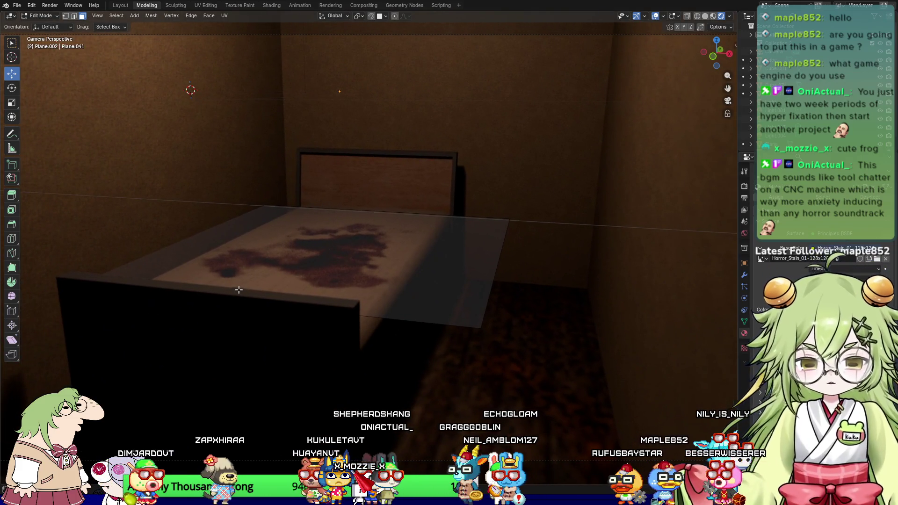
key(F12)
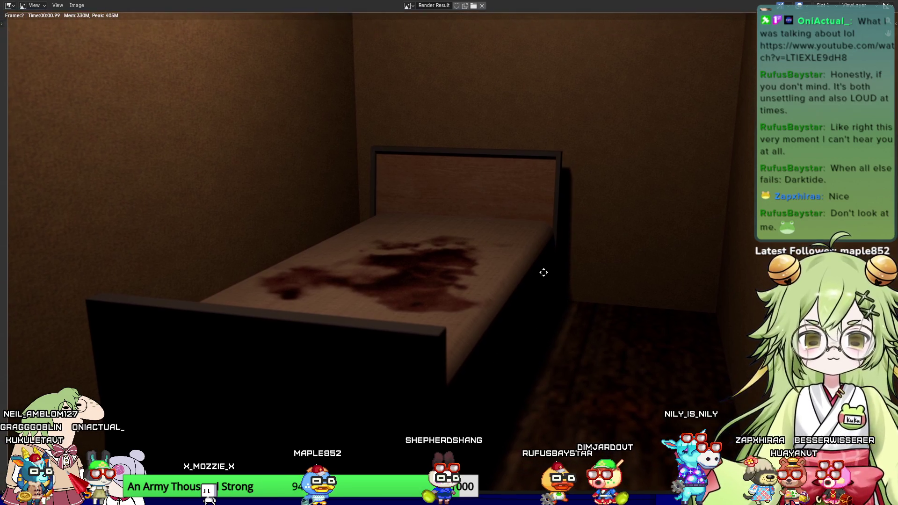
Step: Close the render and orbit the stained bed, toggling the decal face selection to inspect it
key(Escape)
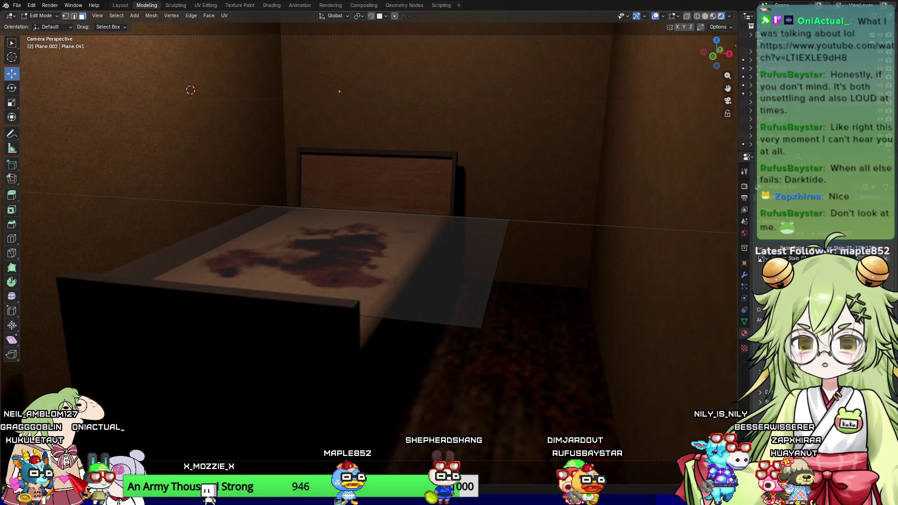
mouse_move(496, 285)
middle_down()
mouse_move(533, 307)
mouse_move(423, 277)
mouse_move(550, 283)
mouse_move(363, 309)
mouse_move(393, 299)
mouse_move(407, 277)
mouse_move(371, 295)
mouse_move(511, 266)
mouse_move(447, 262)
mouse_move(303, 291)
mouse_move(201, 293)
mouse_move(233, 272)
mouse_move(307, 290)
mouse_move(297, 251)
mouse_move(381, 237)
mouse_move(355, 213)
mouse_move(341, 218)
mouse_move(429, 271)
mouse_move(377, 243)
middle_up()
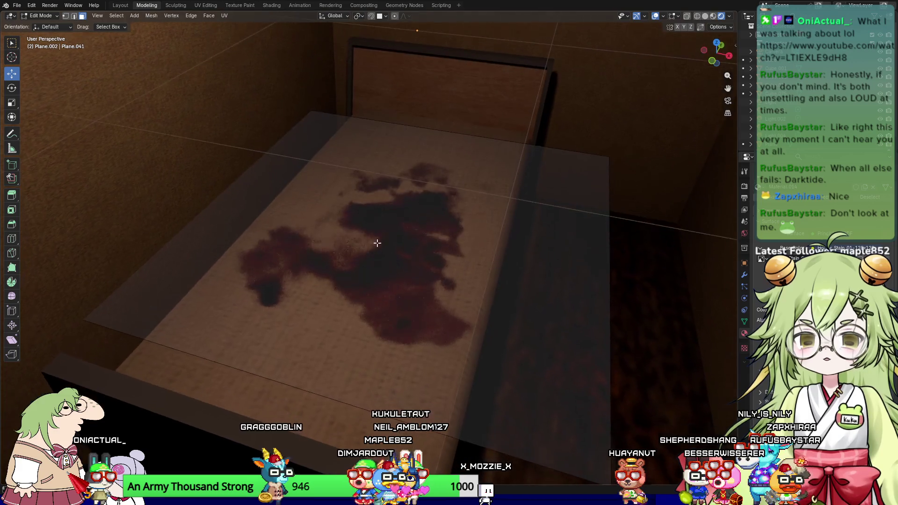
mouse_move(335, 280)
middle_down()
mouse_move(493, 279)
mouse_move(461, 304)
mouse_move(641, 294)
mouse_move(642, 282)
mouse_move(474, 287)
middle_up()
click(642, 282)
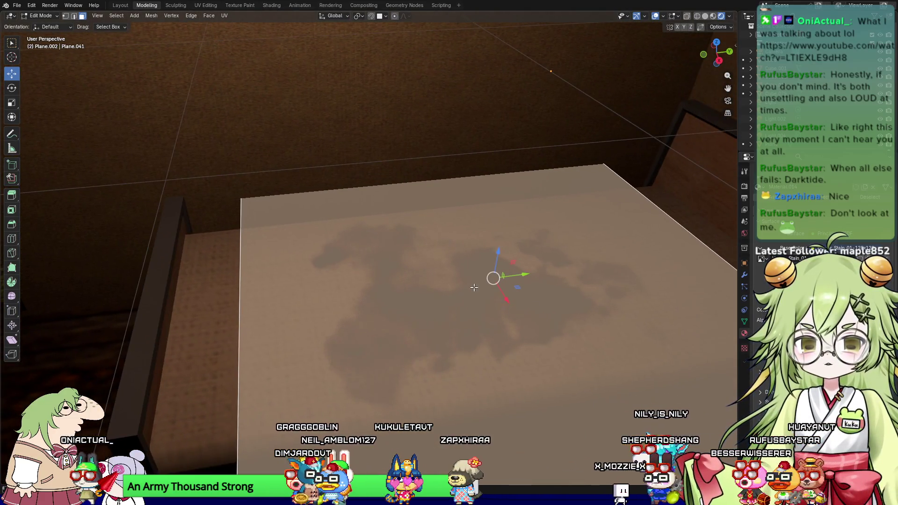
mouse_move(529, 284)
middle_down()
mouse_move(281, 290)
mouse_move(142, 275)
middle_up()
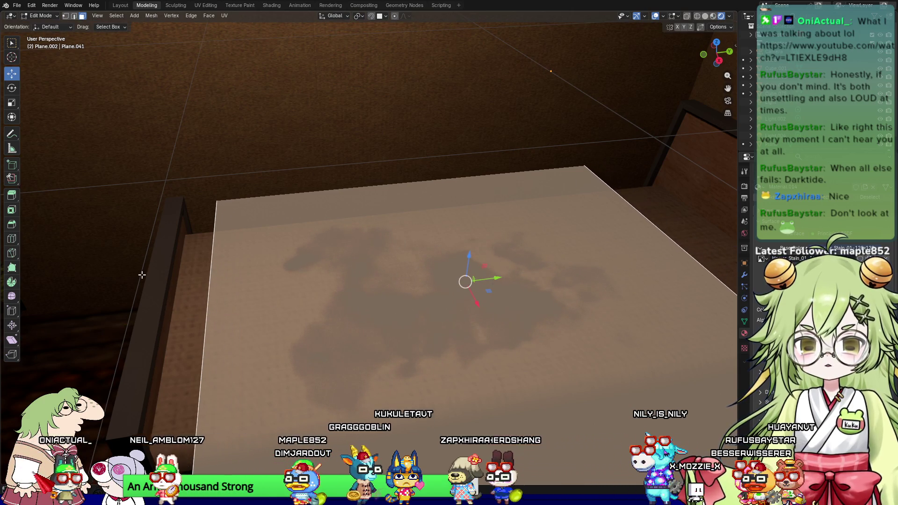
click(73, 296)
mouse_move(531, 327)
middle_down()
mouse_move(512, 316)
mouse_move(462, 327)
mouse_move(435, 301)
middle_up()
click(407, 374)
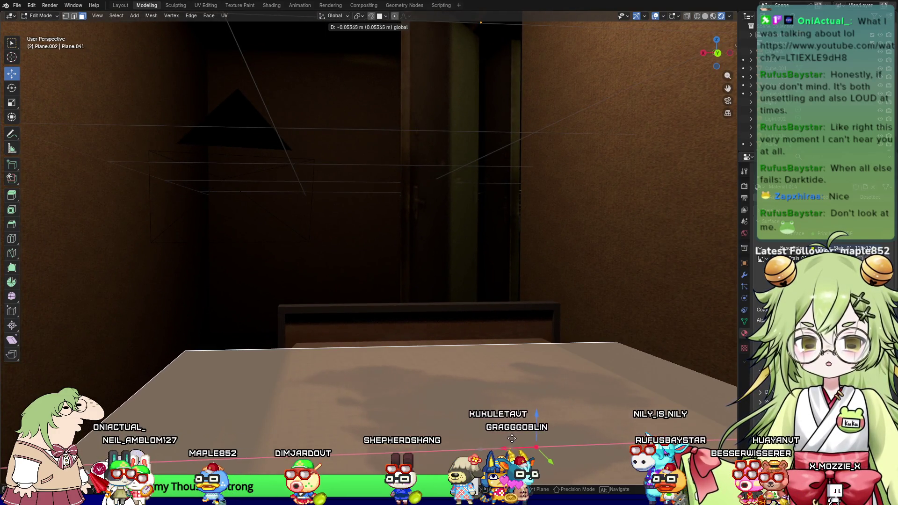
click(292, 242)
mouse_move(292, 242)
middle_down()
mouse_move(302, 290)
mouse_move(329, 344)
mouse_move(427, 353)
mouse_move(473, 340)
mouse_move(363, 40)
mouse_move(92, 261)
mouse_move(461, 286)
mouse_move(411, 274)
mouse_move(457, 239)
mouse_move(457, 220)
mouse_move(455, 233)
mouse_move(393, 241)
mouse_move(381, 337)
middle_up()
scroll(472, 340, down, 3)
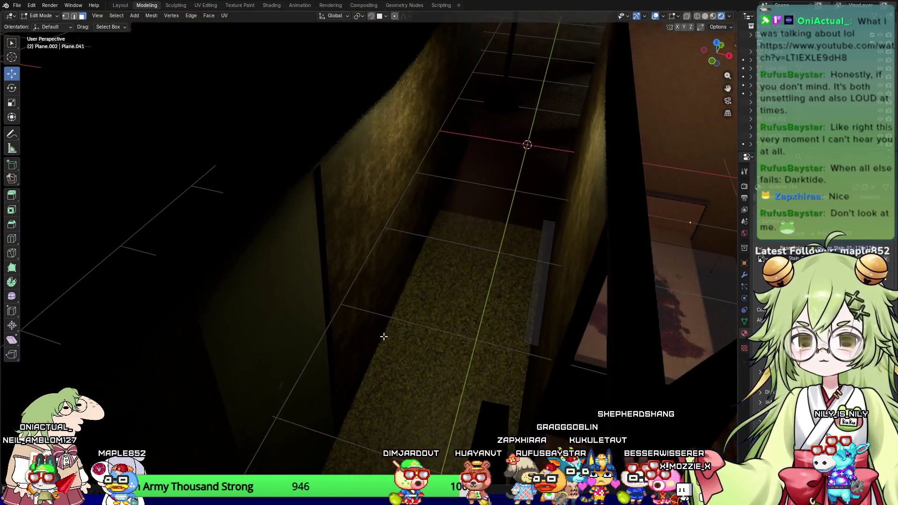
Step: In Material Preview, return to Object Mode and box-select all the house's objects
mouse_move(346, 271)
middle_down()
mouse_move(644, 302)
mouse_move(569, 289)
middle_up()
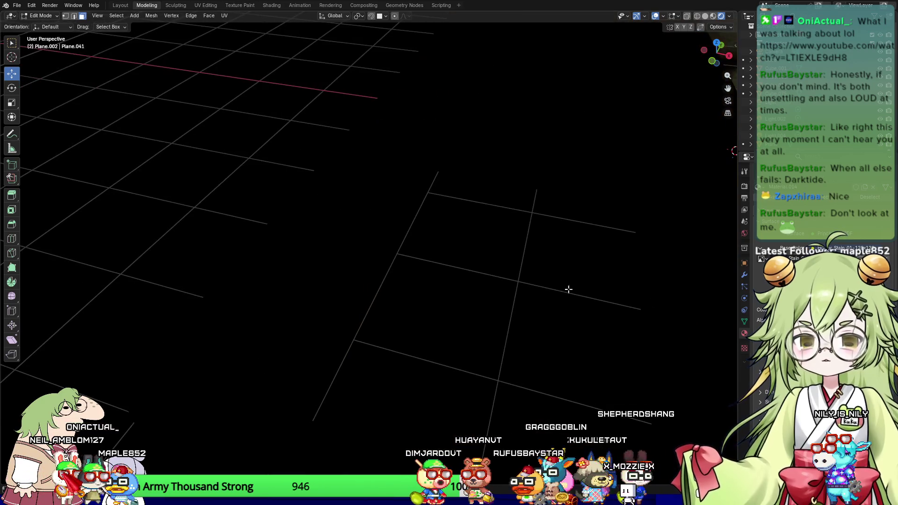
click(713, 17)
middle_drag(421, 197, 383, 194)
scroll(383, 194, down, 5)
mouse_move(296, 95)
mouse_down()
mouse_move(504, 327)
mouse_move(494, 324)
mouse_up()
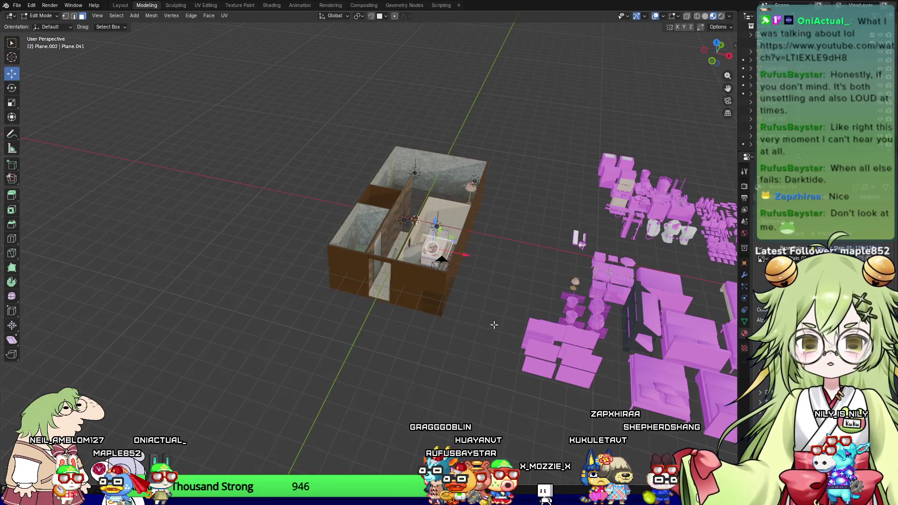
key(Tab)
mouse_move(314, 116)
mouse_down()
mouse_move(415, 225)
mouse_move(497, 332)
mouse_move(498, 321)
mouse_up()
scroll(498, 321, up, 2)
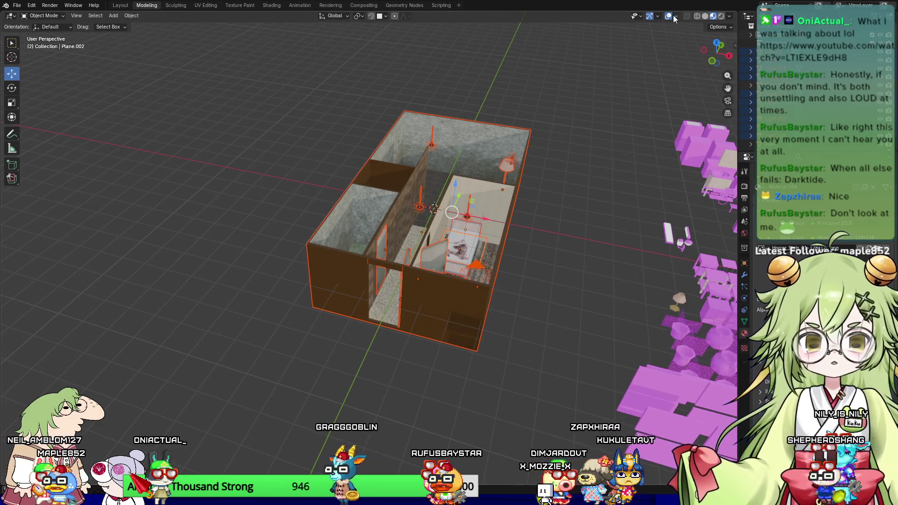
Step: Enable Statistics in Viewport Overlays and orbit to a top-down view of the house
click(676, 17)
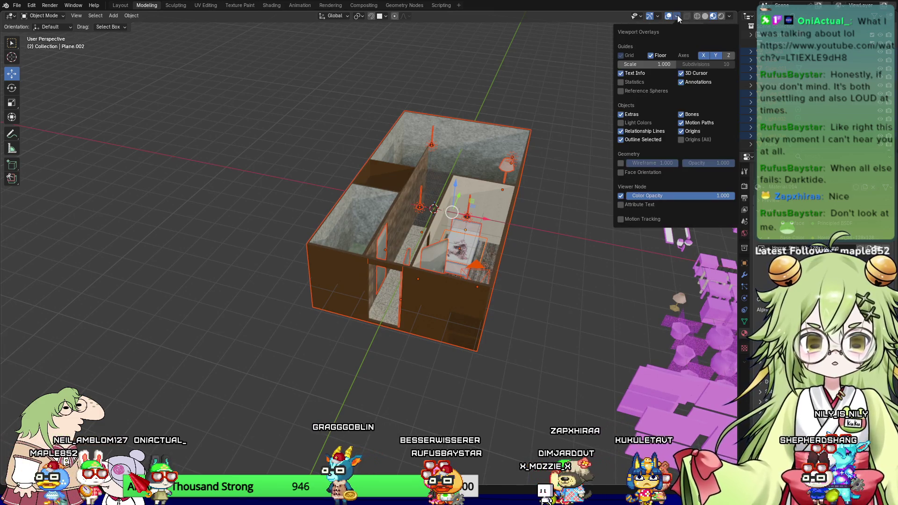
click(639, 84)
mouse_move(209, 285)
middle_down()
mouse_move(283, 317)
mouse_move(233, 261)
mouse_move(230, 277)
mouse_move(343, 306)
mouse_move(293, 332)
mouse_move(434, 297)
mouse_move(372, 325)
mouse_move(485, 297)
mouse_move(482, 318)
mouse_move(435, 303)
mouse_move(512, 336)
middle_up()
scroll(347, 302, up, 3)
mouse_move(495, 333)
middle_down()
mouse_move(465, 364)
mouse_move(493, 335)
mouse_move(532, 349)
mouse_move(615, 324)
mouse_move(635, 344)
mouse_move(656, 327)
mouse_move(616, 347)
mouse_move(644, 332)
mouse_move(669, 344)
mouse_move(628, 330)
mouse_move(634, 344)
mouse_move(509, 347)
mouse_move(376, 319)
mouse_move(414, 341)
mouse_move(486, 349)
middle_up()
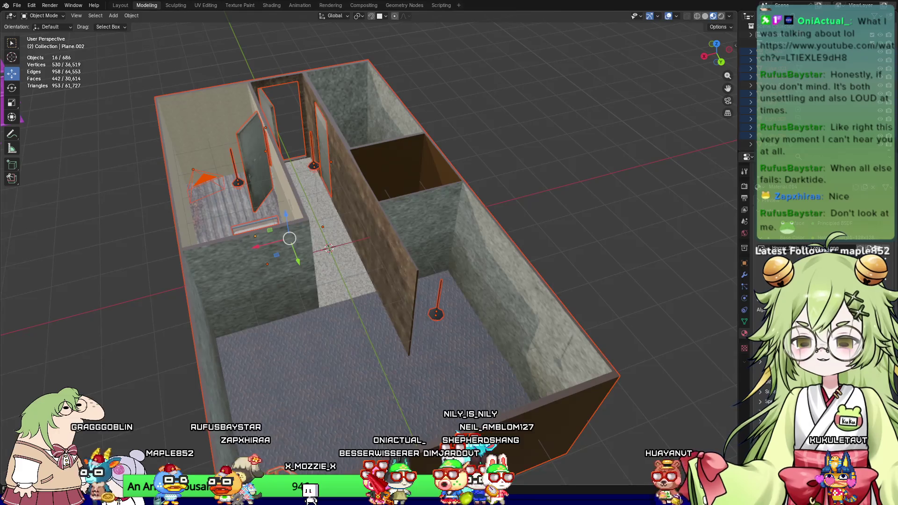
Step: Orbit and zoom around the house to inspect the rooms, lamps and stained bed from several angles
middle_drag(392, 312, 496, 337)
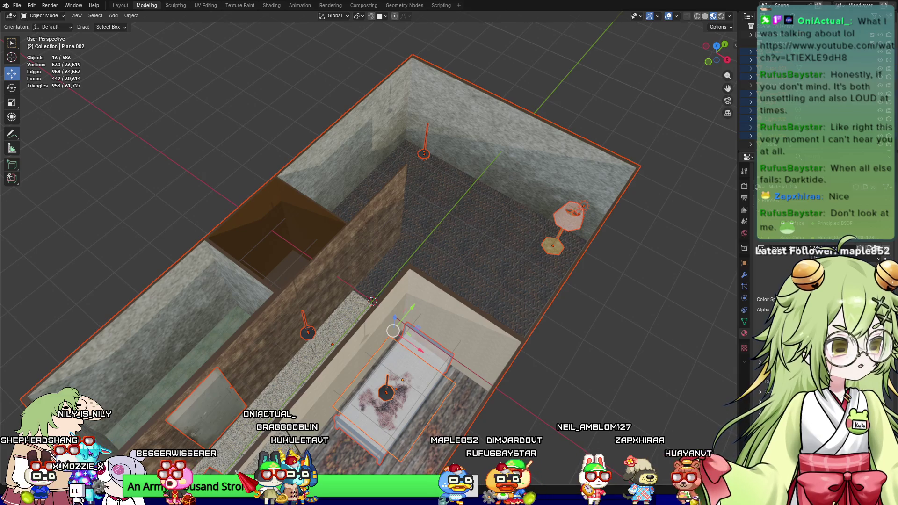
scroll(795, 375, down, 1)
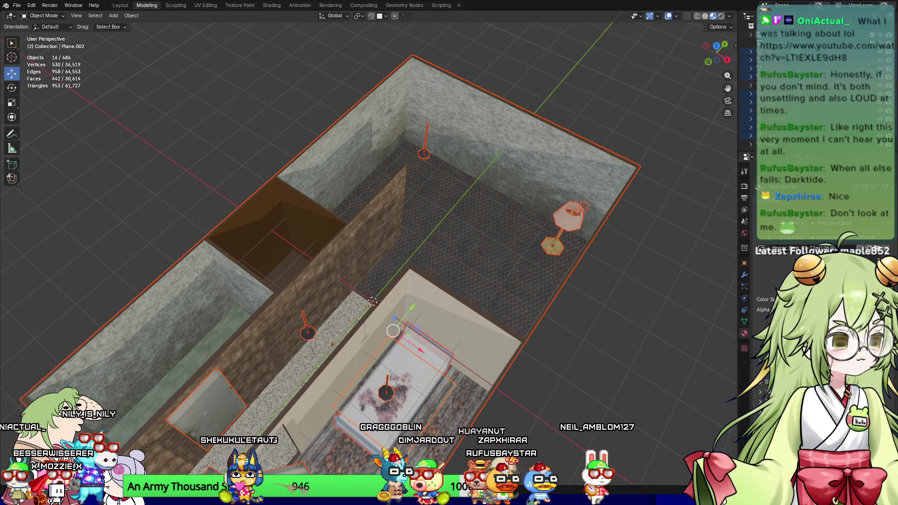
mouse_move(608, 262)
middle_down()
mouse_move(637, 326)
mouse_move(572, 322)
mouse_move(557, 308)
mouse_move(602, 305)
mouse_move(644, 326)
mouse_move(693, 313)
mouse_move(29, 327)
mouse_move(71, 323)
middle_up()
mouse_move(273, 338)
middle_down()
mouse_move(522, 324)
mouse_move(592, 307)
mouse_move(459, 315)
mouse_move(443, 353)
mouse_move(494, 374)
mouse_move(523, 350)
mouse_move(516, 329)
mouse_move(551, 323)
mouse_move(515, 341)
mouse_move(513, 363)
mouse_move(443, 352)
middle_up()
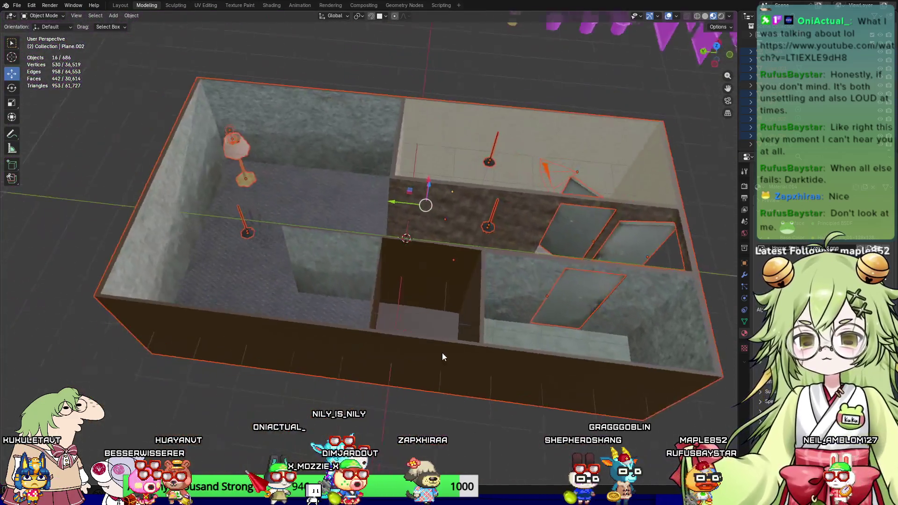
Step: Deselect all house objects and swing to a steeper top-down view near the magenta furniture props
click(117, 218)
mouse_move(116, 218)
middle_down()
mouse_move(61, 181)
mouse_move(206, 285)
middle_up()
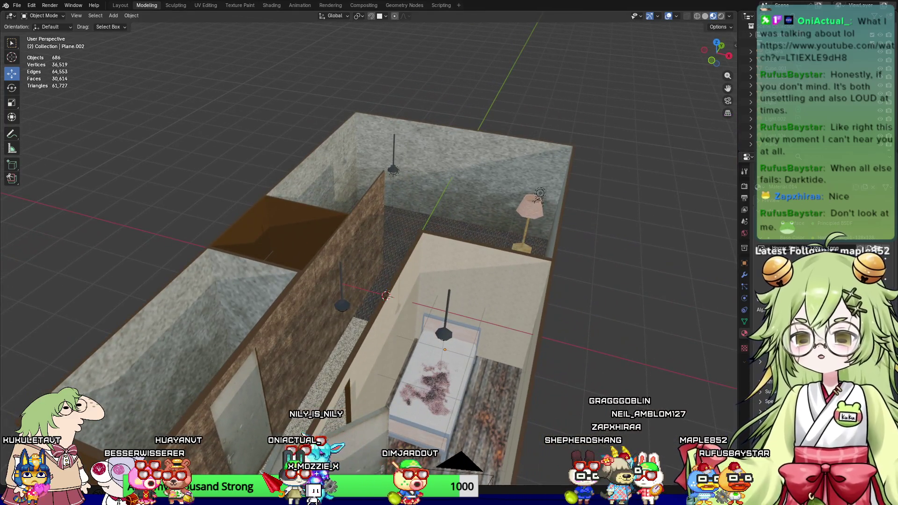
mouse_move(555, 314)
middle_down()
mouse_move(440, 351)
mouse_move(448, 327)
mouse_move(534, 310)
mouse_move(227, 224)
mouse_move(417, 265)
mouse_move(392, 299)
mouse_move(406, 232)
mouse_move(454, 253)
mouse_move(411, 287)
mouse_move(430, 230)
middle_up()
Step: Orbit over the magenta prop collection to bring its sofas and chairs into view
mouse_move(523, 257)
middle_down()
mouse_move(539, 268)
mouse_move(379, 235)
mouse_move(392, 243)
mouse_move(368, 216)
mouse_move(409, 246)
mouse_move(382, 313)
mouse_move(436, 319)
mouse_move(431, 271)
mouse_move(321, 215)
mouse_move(258, 164)
middle_up()
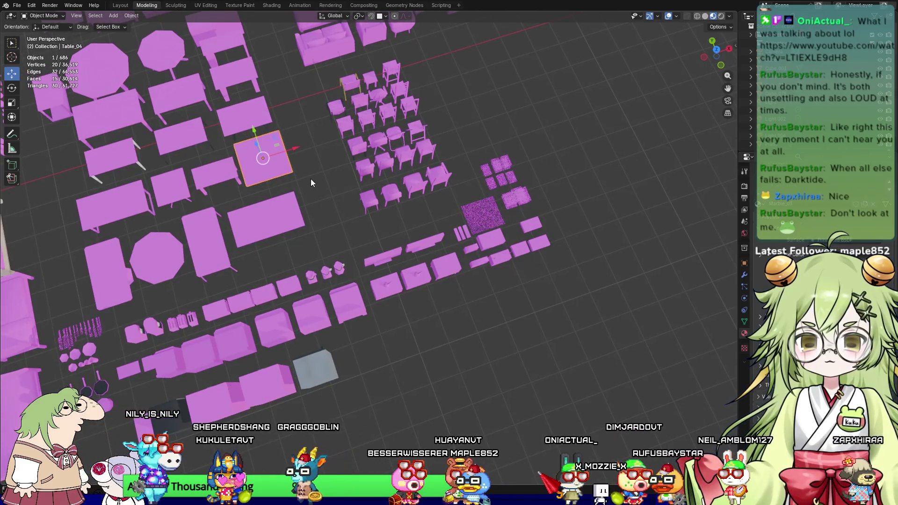
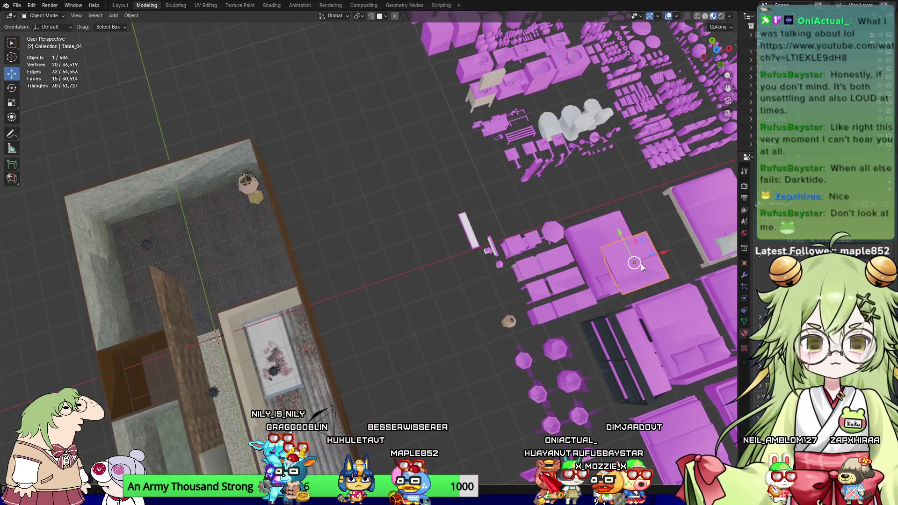
Step: Slide Table_04 out of the asset area along X and Y into the room
mouse_move(662, 252)
mouse_down()
mouse_move(310, 376)
mouse_move(245, 276)
mouse_move(227, 212)
mouse_up()
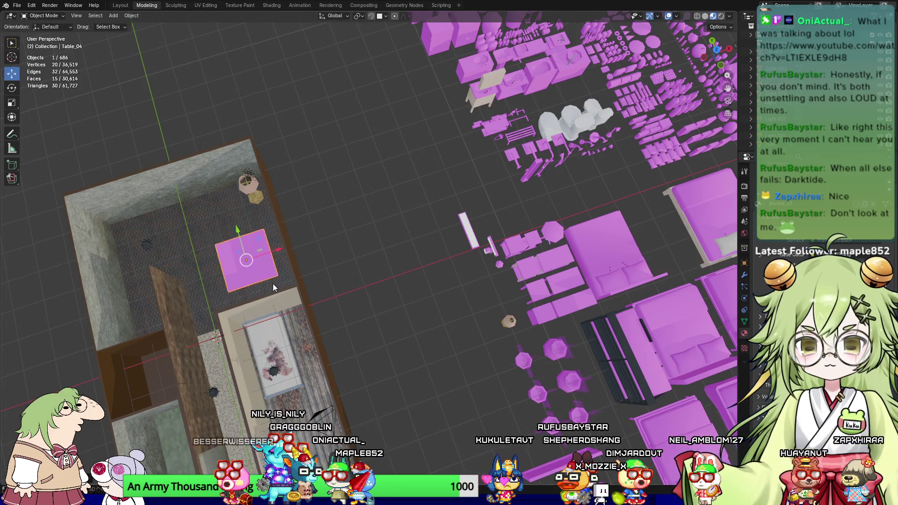
shift+middle_drag(180, 349, 439, 233)
scroll(439, 233, up, 5)
mouse_move(473, 146)
middle_down()
mouse_move(327, 313)
mouse_move(454, 275)
mouse_move(434, 308)
middle_up()
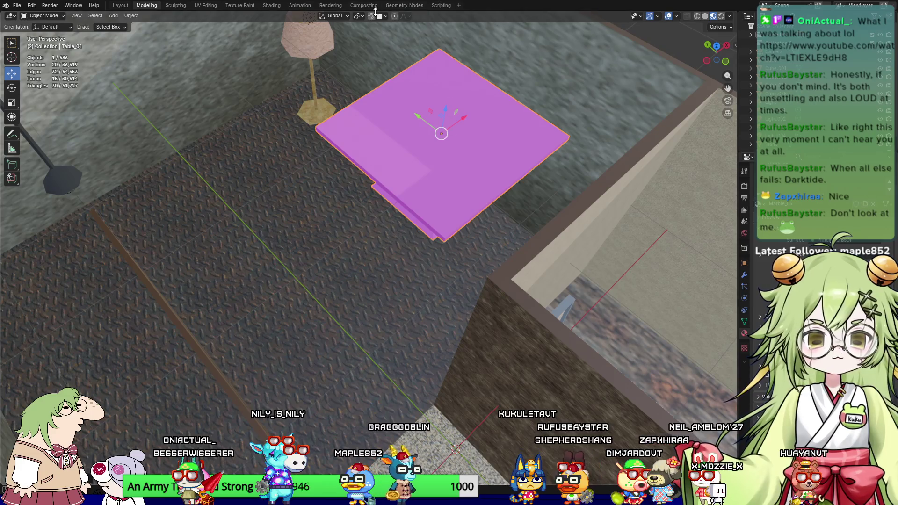
Step: Lower the table onto the floor and nudge it along Y beside the lamp
mouse_move(444, 101)
mouse_down()
mouse_move(403, 201)
mouse_move(348, 287)
mouse_up()
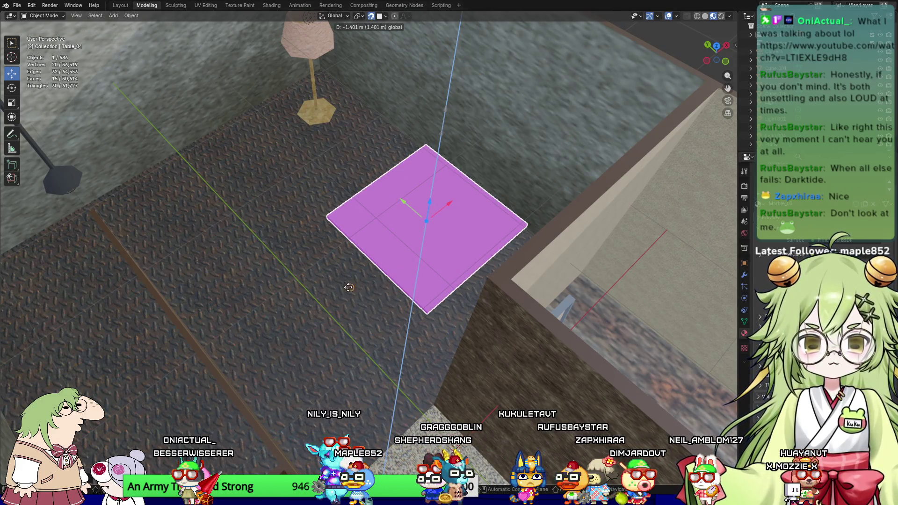
mouse_move(345, 301)
middle_down()
mouse_move(392, 309)
mouse_move(469, 287)
mouse_move(403, 285)
mouse_move(503, 274)
mouse_move(504, 263)
mouse_move(431, 300)
middle_up()
scroll(503, 263, down, 5)
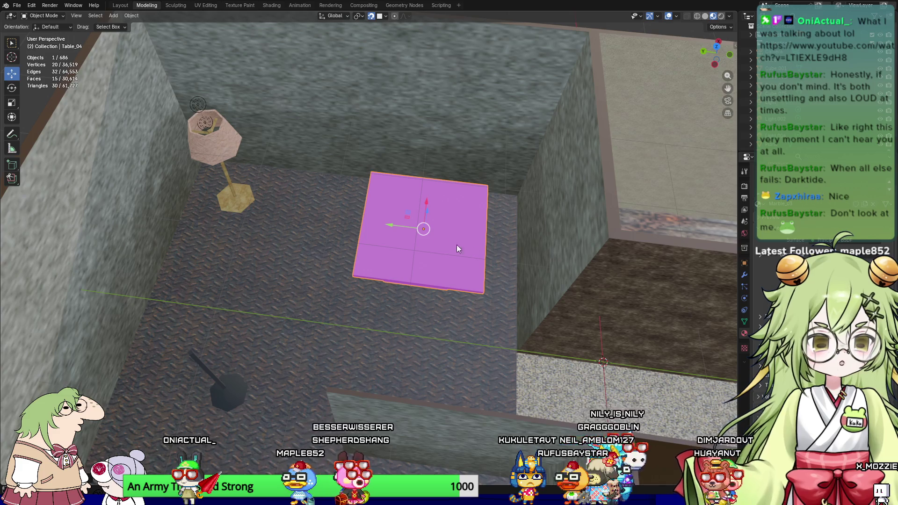
drag(388, 224, 316, 221)
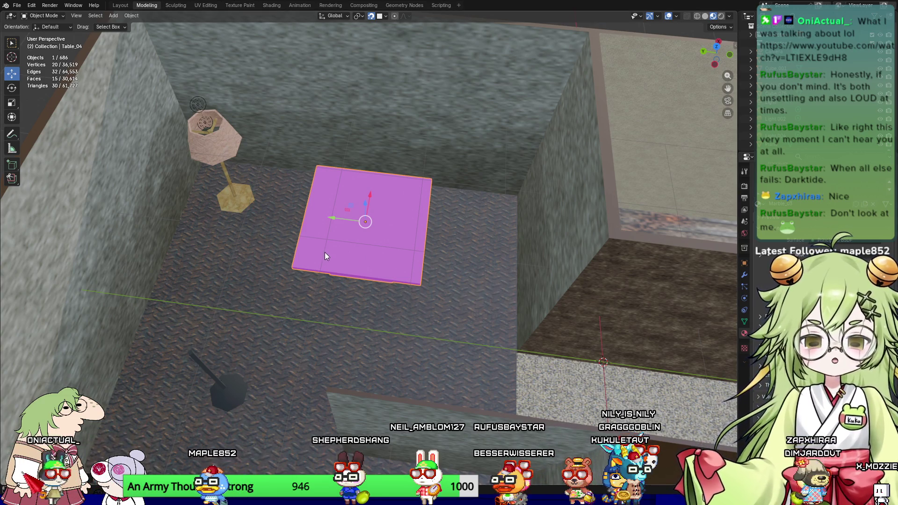
drag(326, 220, 351, 221)
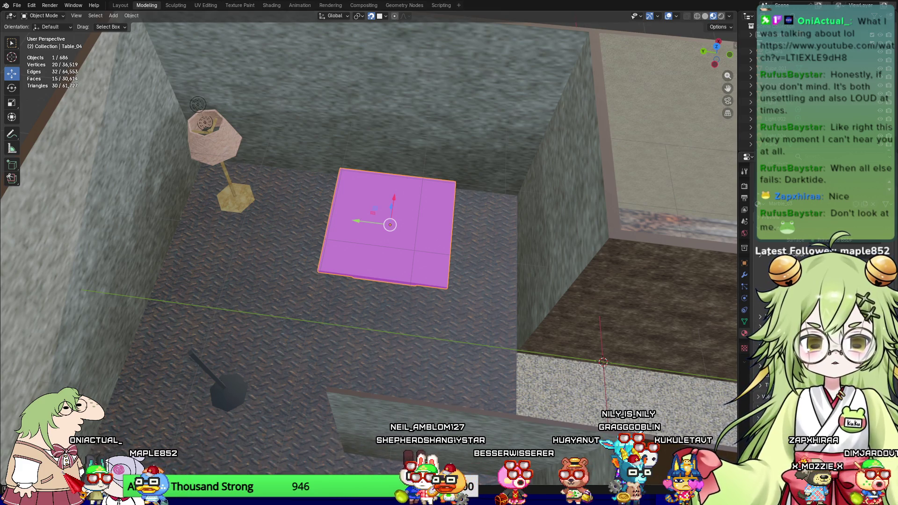
scroll(783, 187, up, 2)
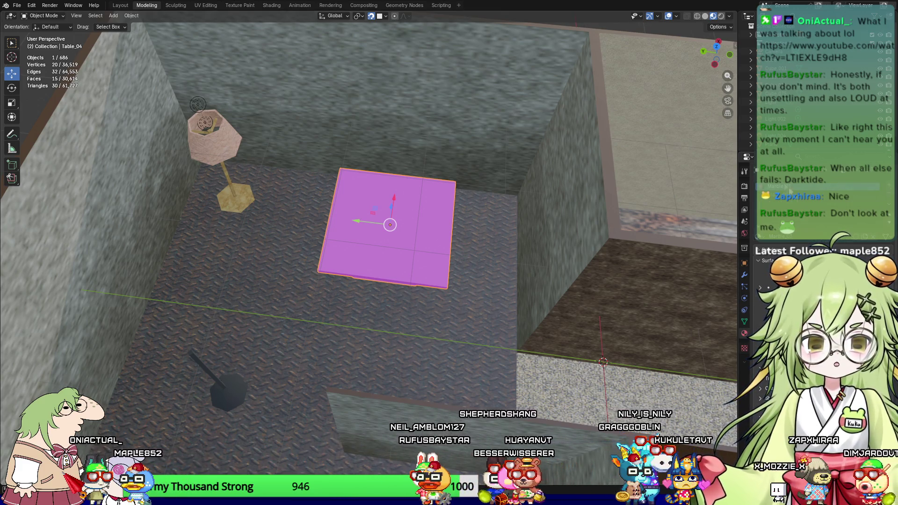
click(759, 289)
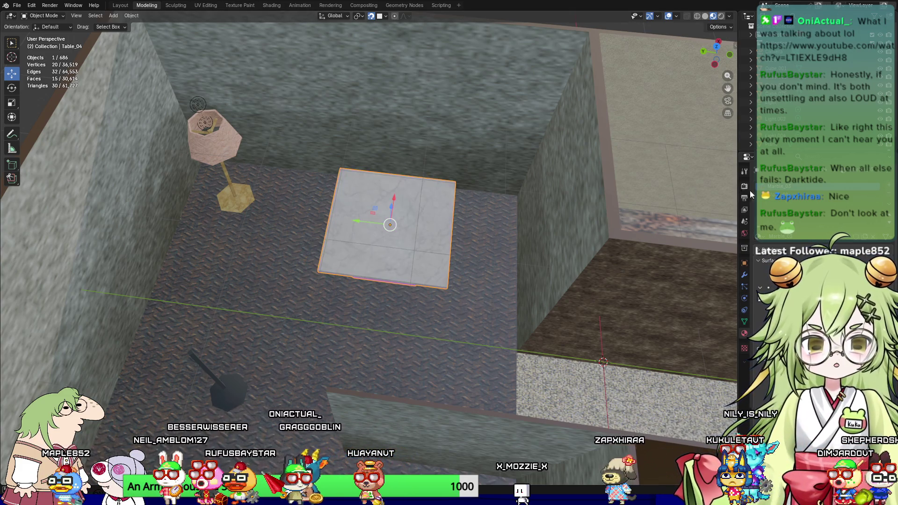
Step: Orbit above the marble-topped table to inspect it, selecting the floor object
mouse_move(445, 279)
middle_down()
mouse_move(467, 253)
mouse_move(635, 145)
middle_up()
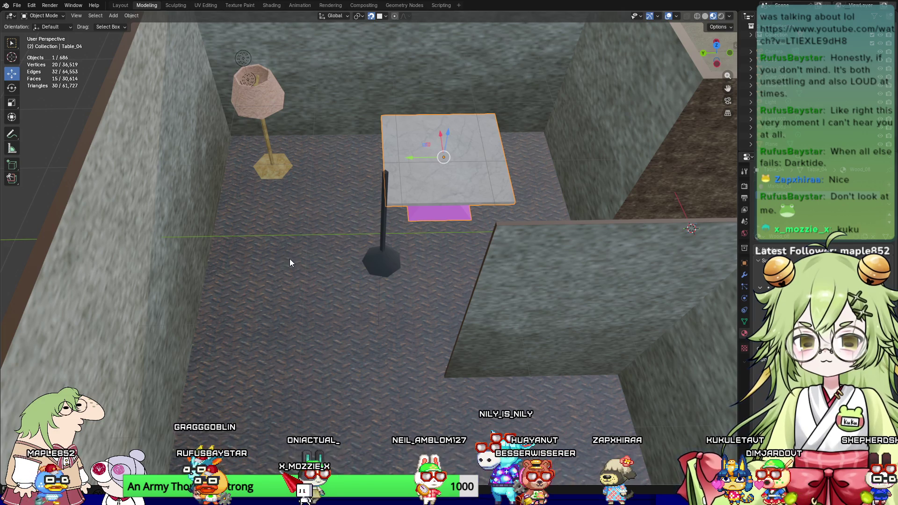
mouse_move(272, 233)
middle_down()
mouse_move(403, 226)
mouse_move(458, 285)
mouse_move(473, 279)
middle_up()
scroll(487, 282, up, 10)
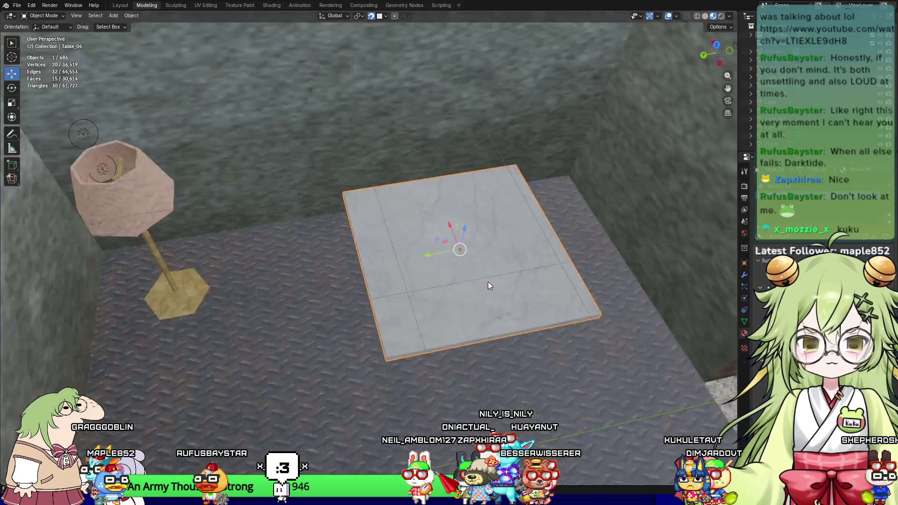
scroll(447, 292, down, 3)
click(282, 311)
scroll(302, 313, down, 5)
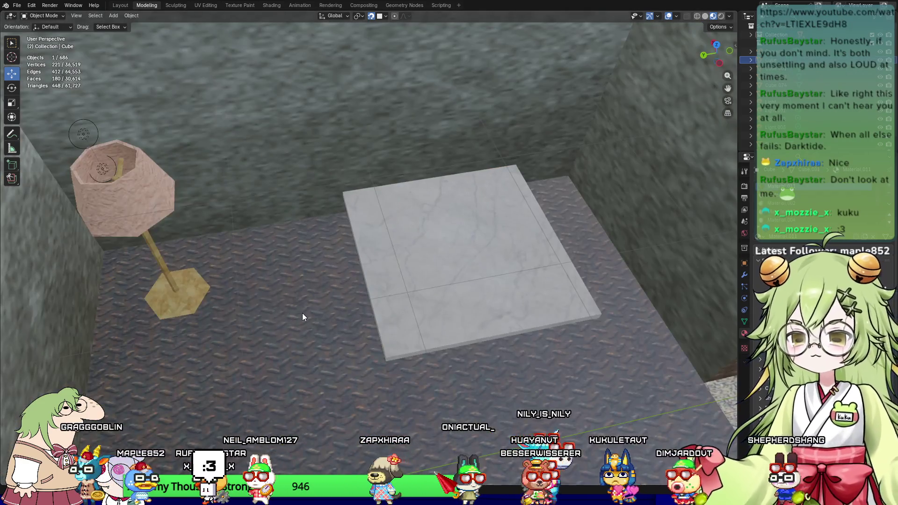
Step: Slide the marble table slightly along Y into its final spot on the floor
mouse_move(523, 306)
middle_down()
mouse_move(393, 283)
mouse_move(373, 311)
mouse_move(505, 310)
mouse_move(427, 332)
mouse_move(471, 331)
mouse_move(409, 237)
middle_up()
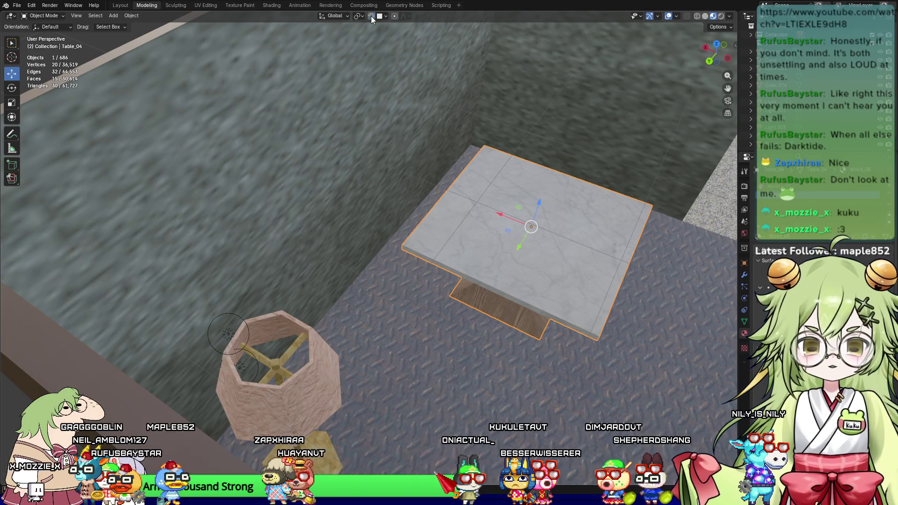
mouse_move(517, 244)
mouse_down()
mouse_move(478, 212)
mouse_move(491, 252)
mouse_up()
mouse_move(491, 253)
middle_down()
mouse_move(546, 285)
mouse_move(519, 305)
middle_up()
Step: Deselect everything and bring the furniture asset area into view
click(520, 305)
scroll(499, 305, down, 5)
click(254, 278)
scroll(112, 226, up, 6)
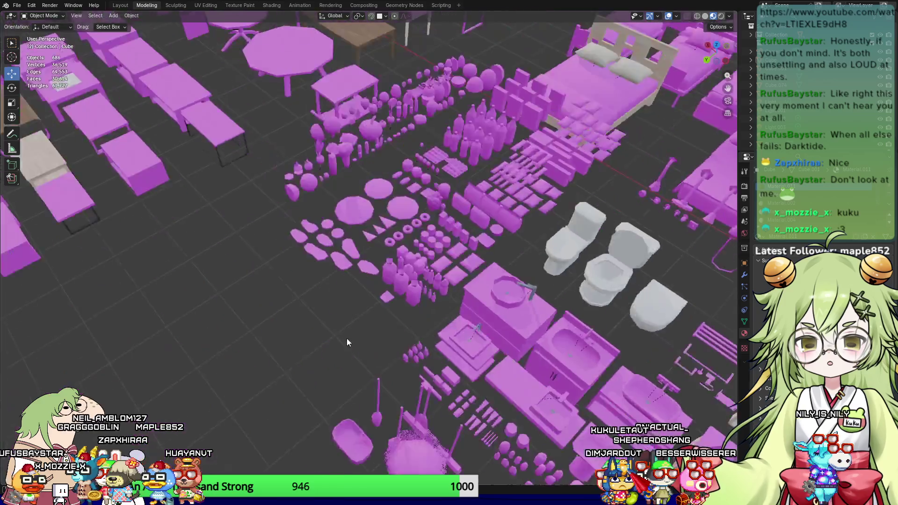
scroll(353, 322, up, 3)
middle_drag(478, 261, 439, 262)
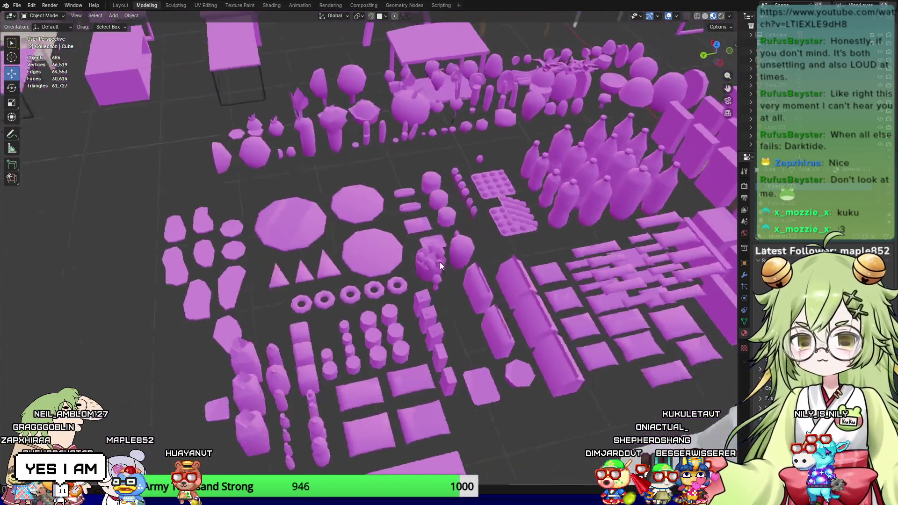
scroll(440, 265, down, 3)
middle_drag(317, 254, 308, 259)
scroll(327, 281, up, 4)
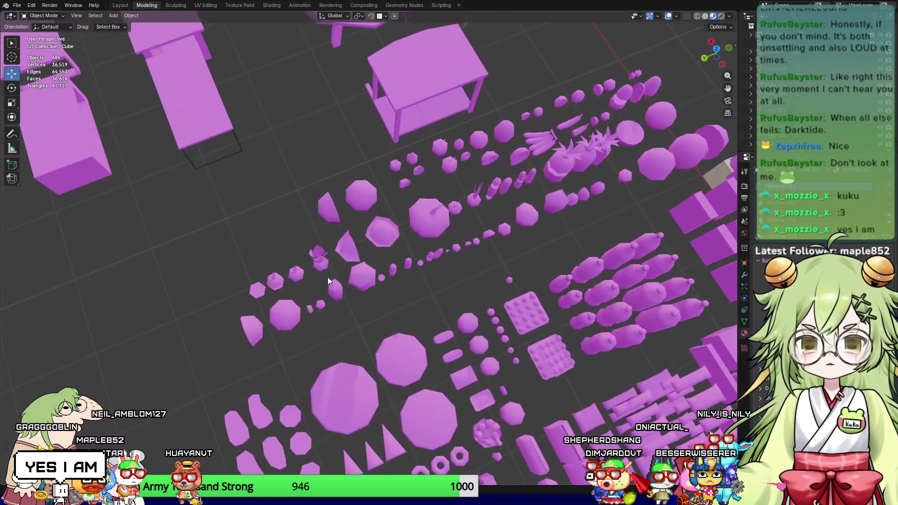
scroll(333, 240, down, 5)
scroll(371, 357, up, 3)
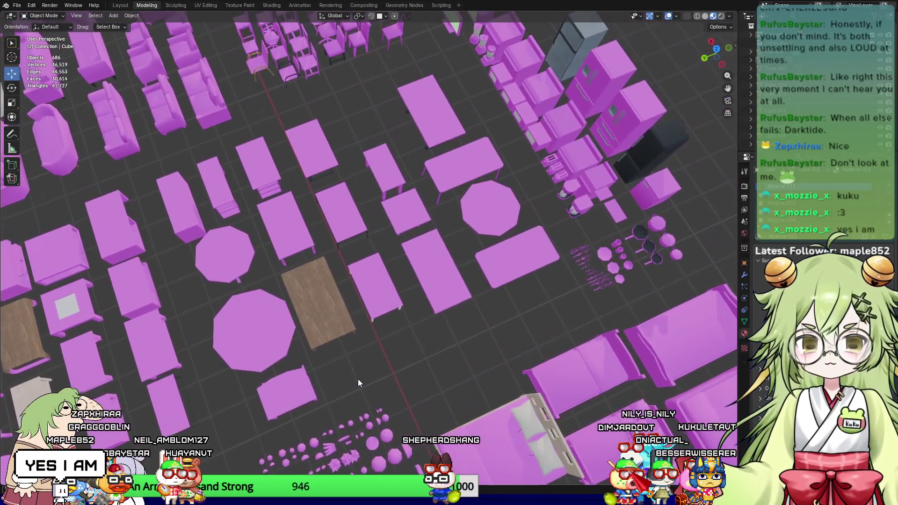
scroll(356, 398, down, 3)
scroll(361, 300, up, 2)
scroll(344, 230, up, 2)
scroll(319, 282, up, 2)
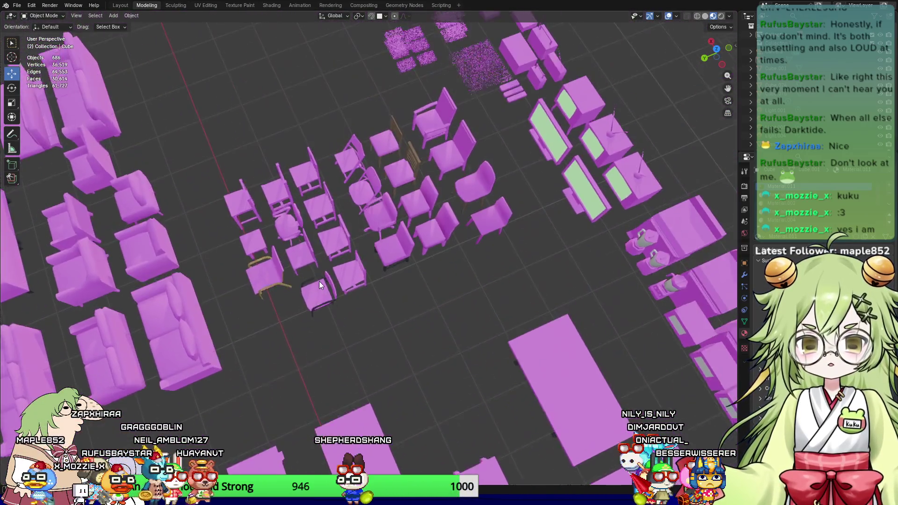
scroll(319, 282, down, 3)
Step: Select the wooden chair Chair_04 from the chair group
mouse_move(391, 300)
middle_down()
mouse_move(475, 253)
mouse_move(411, 246)
middle_up()
scroll(281, 364, up, 2)
mouse_move(282, 363)
middle_down()
mouse_move(400, 242)
mouse_move(369, 279)
mouse_move(317, 300)
middle_up()
scroll(234, 285, up, 2)
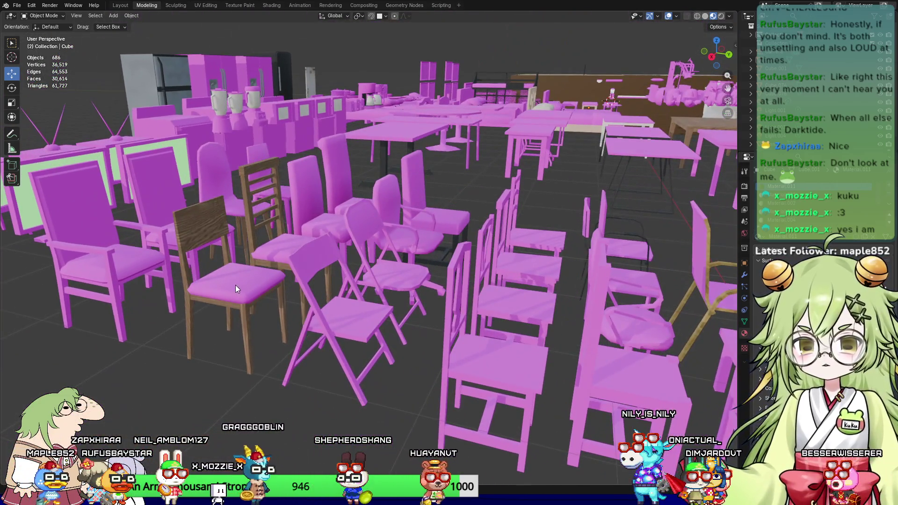
click(235, 299)
scroll(277, 265, down, 4)
mouse_move(277, 264)
middle_down()
mouse_move(247, 297)
mouse_move(250, 263)
middle_up()
Step: Move Chair_04 out of the asset pile and drop it inside the room
key(g)
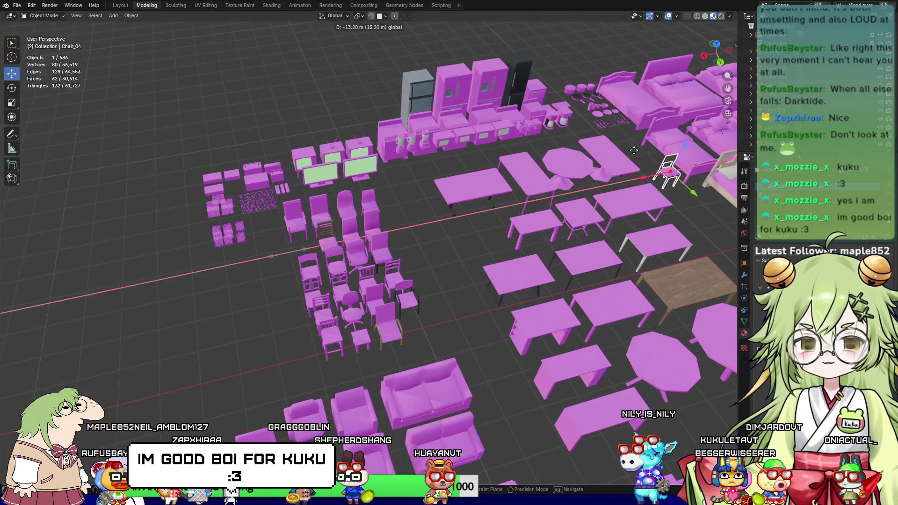
click(608, 187)
mouse_move(563, 251)
shift+middle_down()
mouse_move(168, 357)
mouse_move(29, 335)
shift+middle_up()
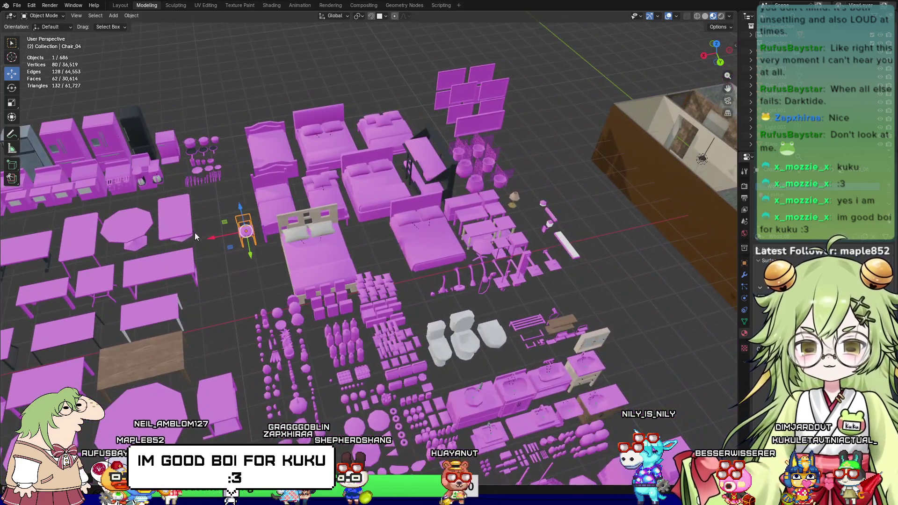
key(g)
click(641, 162)
shift+middle_drag(641, 161, 421, 225)
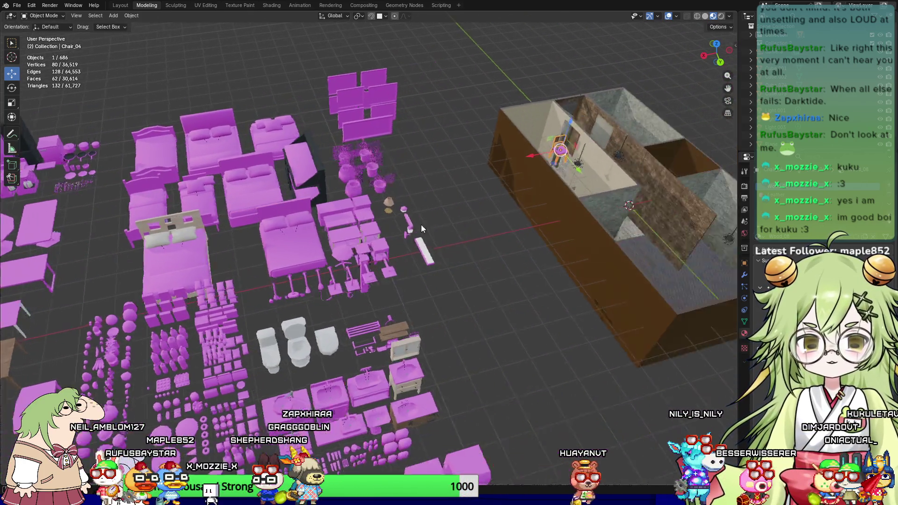
scroll(421, 224, up, 2)
Step: Slide the chair along Y toward the marble table
key(g)
key(y)
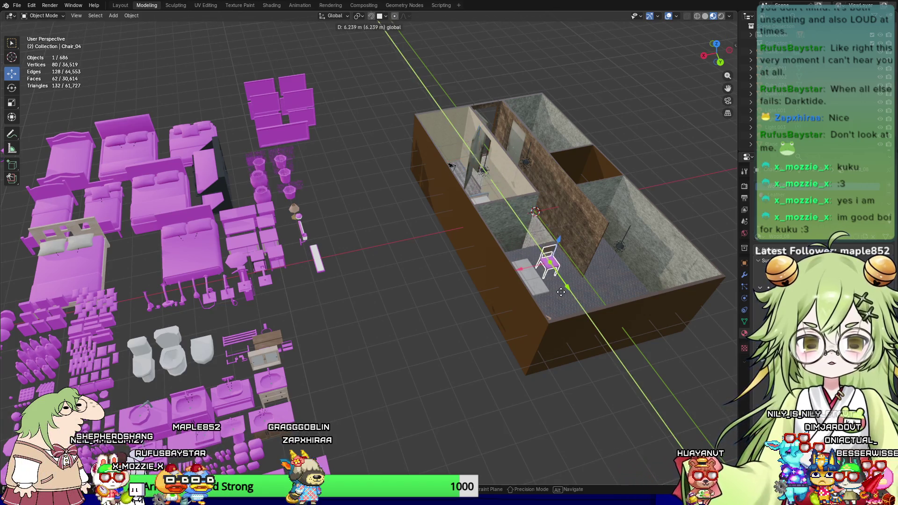
click(561, 292)
scroll(589, 292, up, 6)
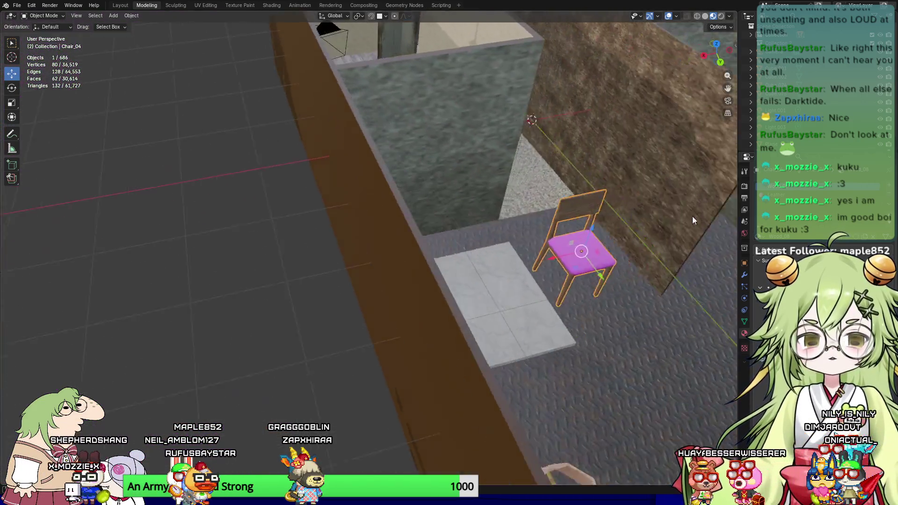
scroll(692, 216, down, 5)
mouse_move(421, 346)
middle_down()
mouse_move(399, 333)
mouse_move(381, 299)
middle_up()
Step: Rotate the chair, pull it back from the table, and disable snapping
key(r)
click(448, 330)
mouse_move(447, 330)
middle_down()
mouse_move(509, 293)
mouse_move(565, 324)
mouse_move(402, 259)
middle_up()
scroll(400, 261, up, 3)
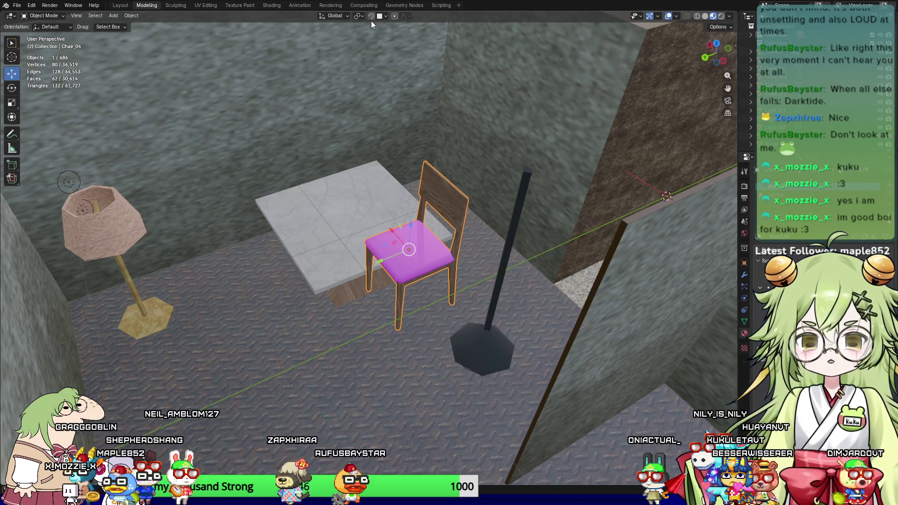
drag(411, 222, 403, 325)
click(372, 16)
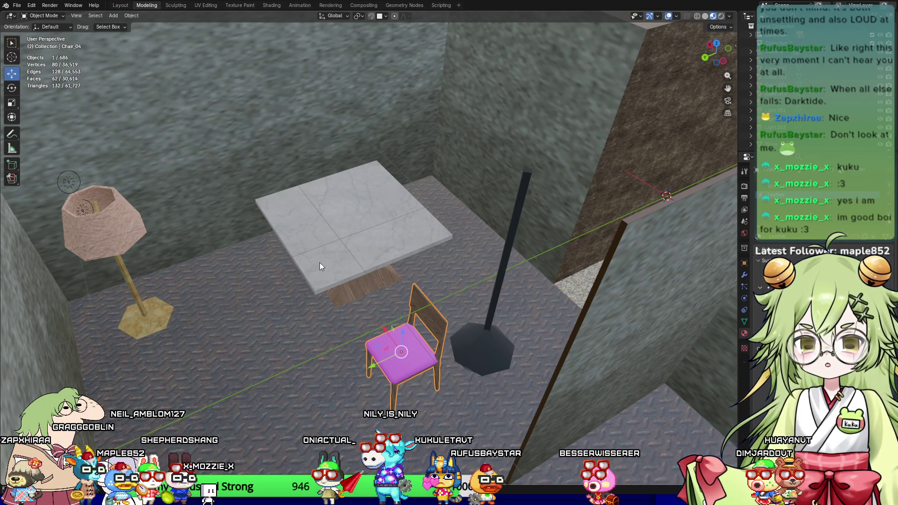
Step: Slide the chair along X beside the table and briefly check the rendered preview
key(g)
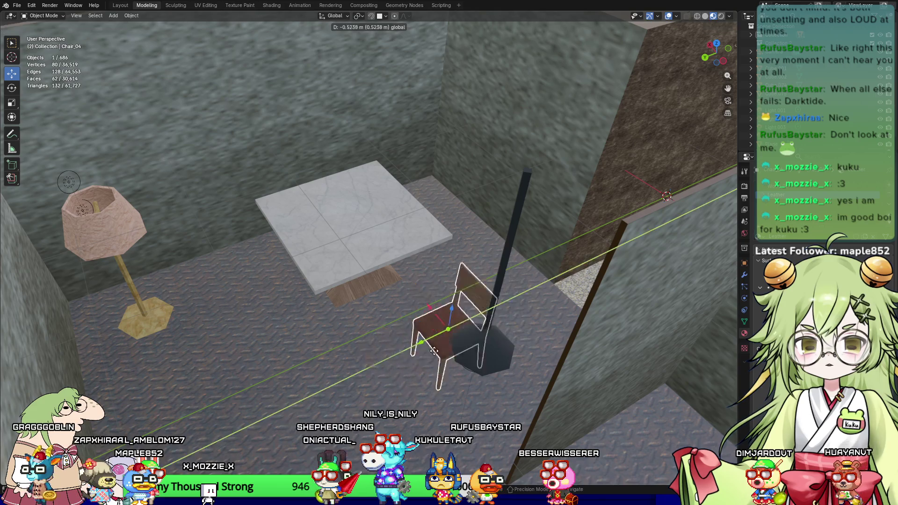
key(x)
click(424, 175)
mouse_move(424, 174)
middle_down()
mouse_move(453, 257)
mouse_move(493, 265)
mouse_move(319, 292)
mouse_move(415, 316)
mouse_move(501, 308)
middle_up()
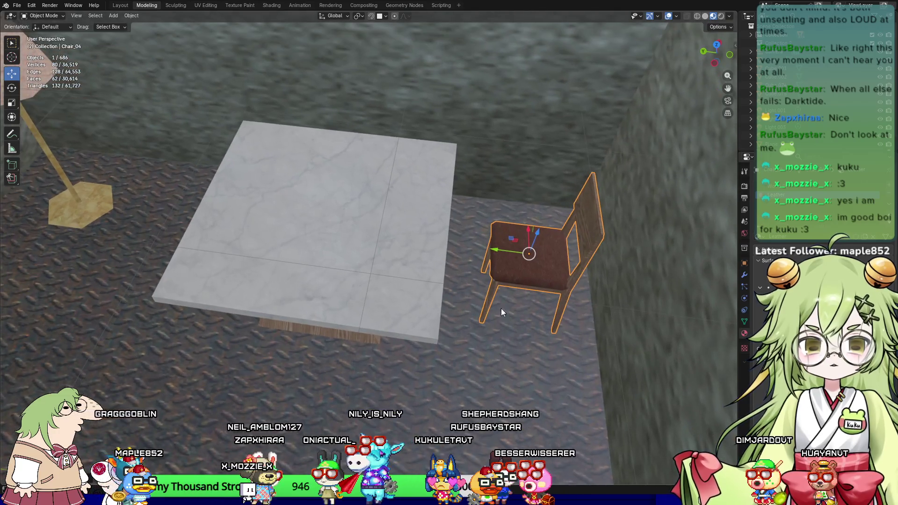
click(720, 17)
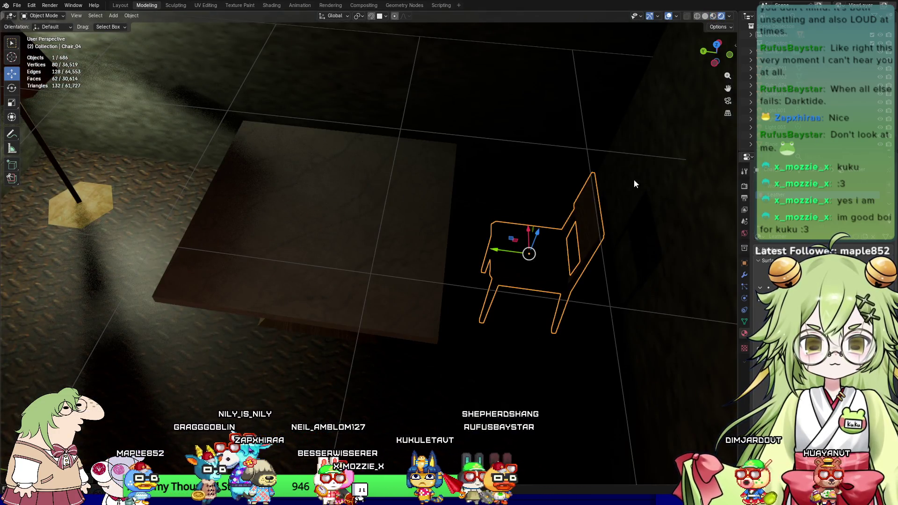
click(713, 16)
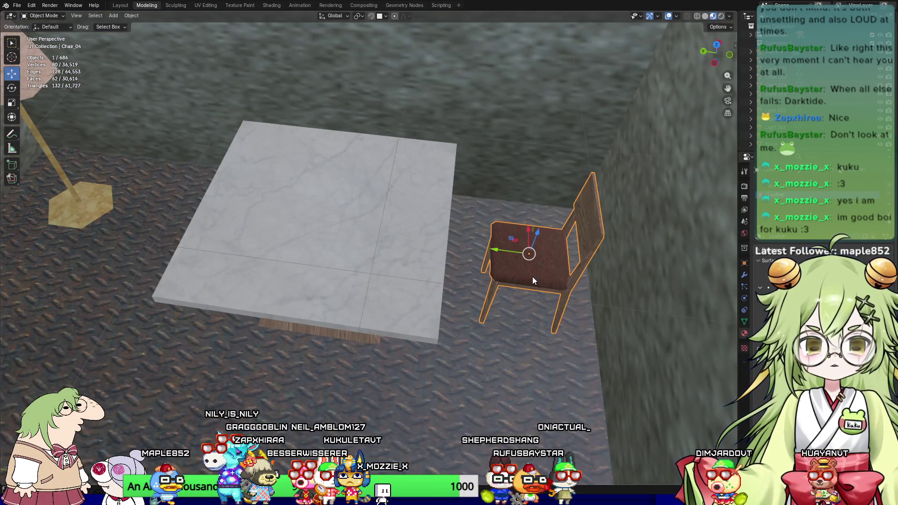
Step: Turn the chair about 52° around Z and set it against the back wall
key(r)
key(z)
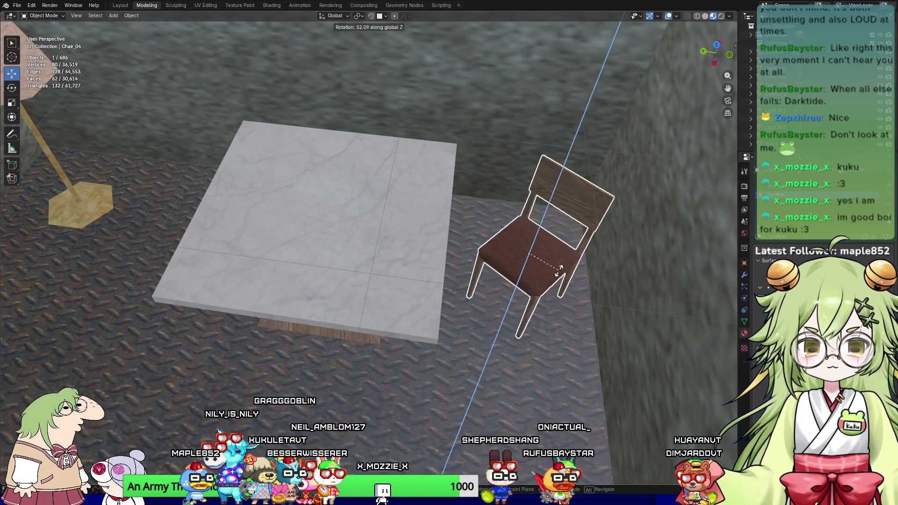
click(535, 241)
mouse_move(546, 232)
middle_down()
mouse_move(532, 289)
mouse_move(265, 285)
mouse_move(261, 313)
middle_up()
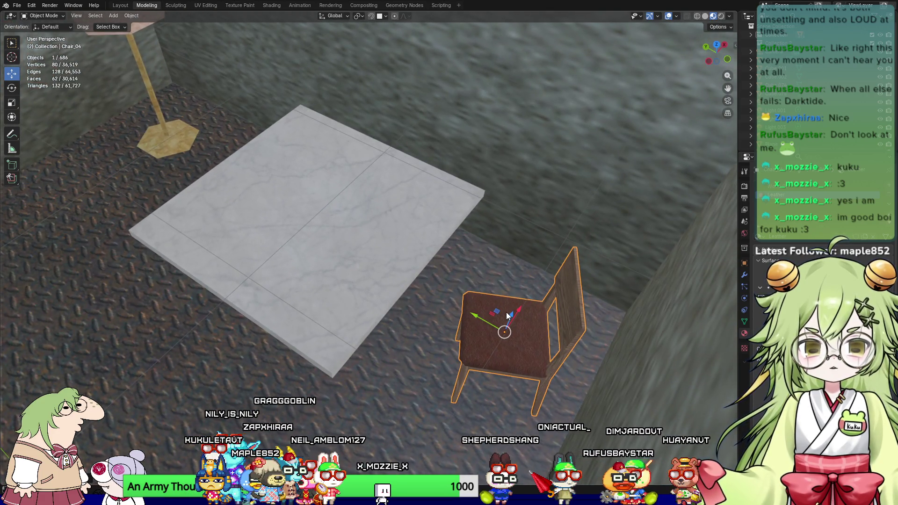
mouse_move(510, 314)
mouse_down()
mouse_move(522, 298)
mouse_move(504, 341)
mouse_up()
mouse_move(504, 340)
middle_down()
mouse_move(600, 344)
mouse_move(214, 308)
middle_up()
drag(198, 309, 191, 301)
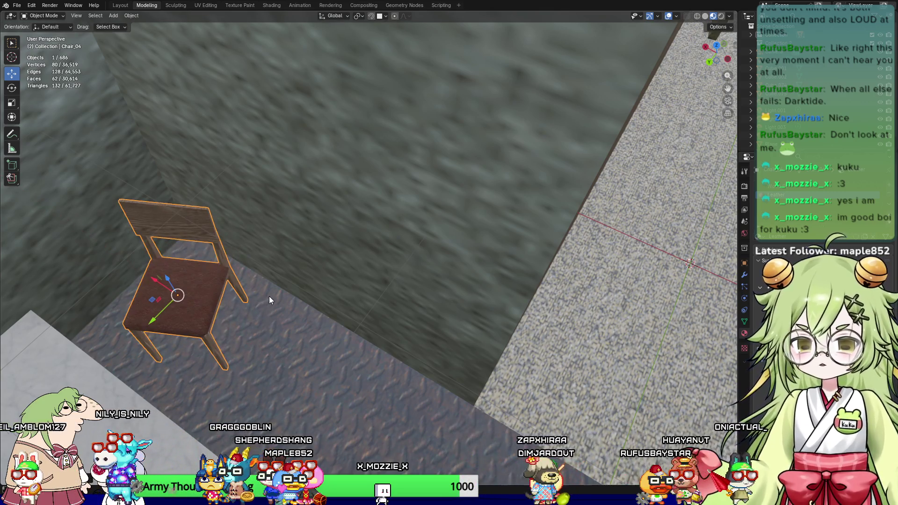
middle_drag(270, 299, 597, 200)
click(391, 291)
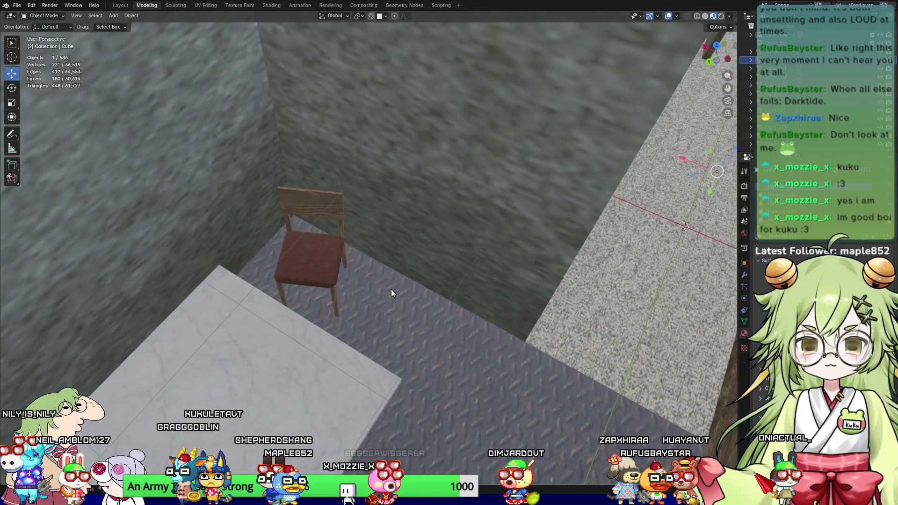
Step: Duplicate Chair_04 and place the copy left of the marble table by the lamp
scroll(392, 286, down, 3)
mouse_move(335, 378)
middle_down()
mouse_move(383, 174)
mouse_move(432, 232)
mouse_move(391, 215)
middle_up()
click(417, 219)
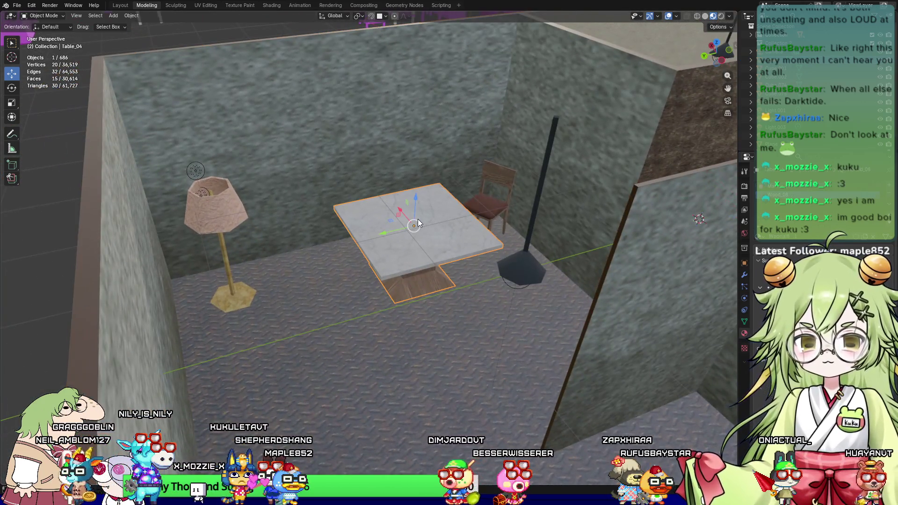
click(282, 266)
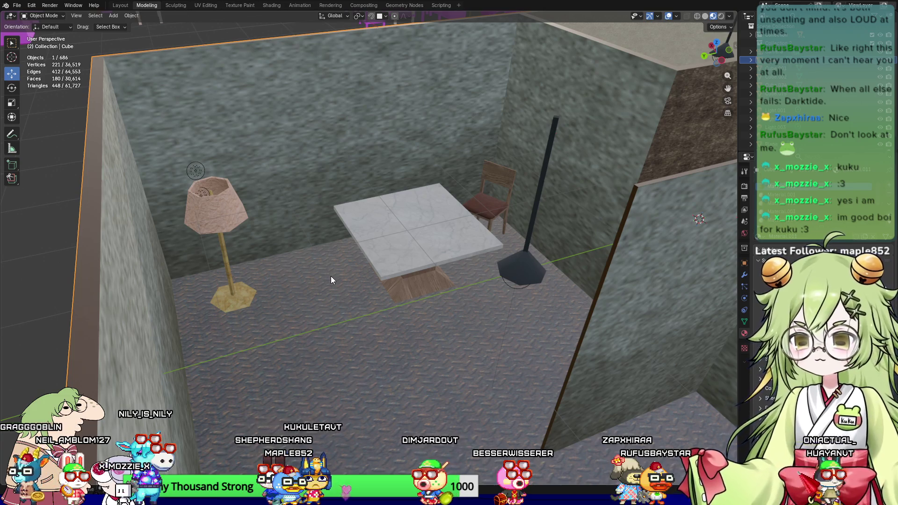
mouse_move(290, 269)
middle_down()
mouse_move(339, 271)
mouse_move(270, 288)
middle_up()
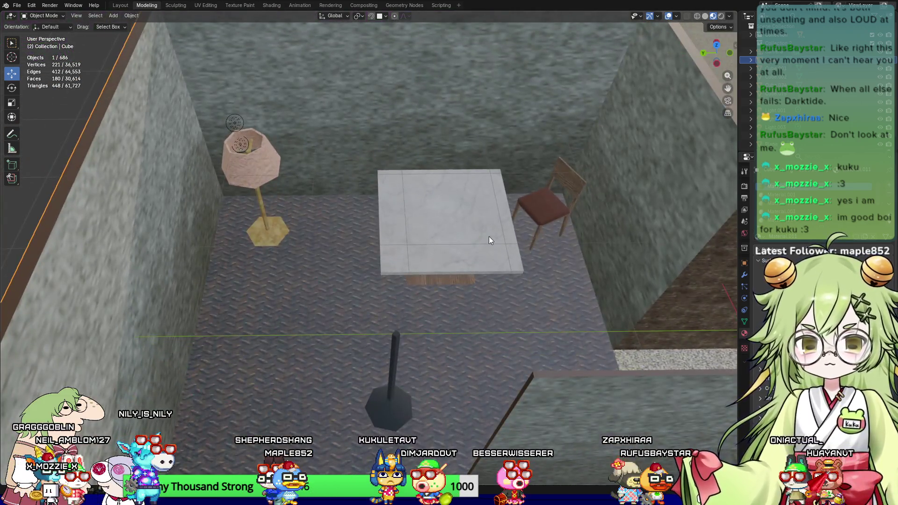
click(550, 207)
key(shift+d)
key(Escape)
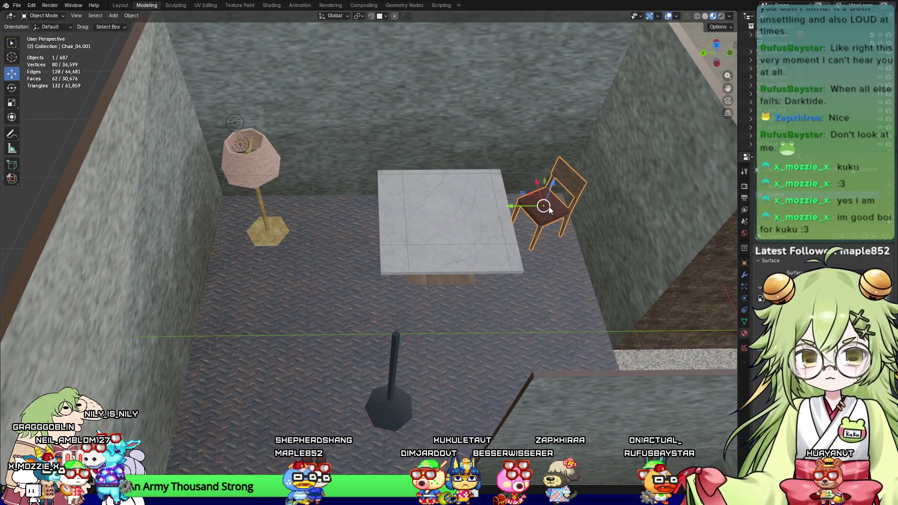
key(g)
click(310, 206)
Step: Rotate the copy Chair_04.001 around Z to face the table
key(r)
key(z)
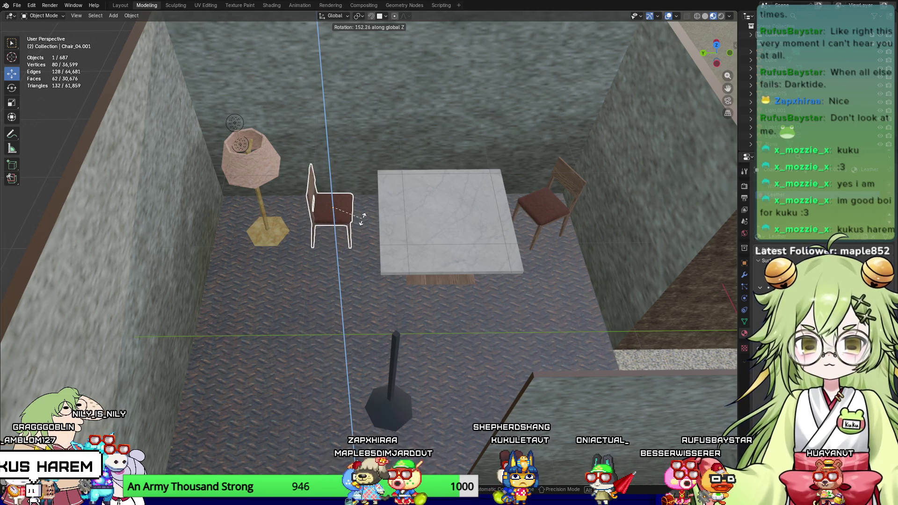
click(310, 206)
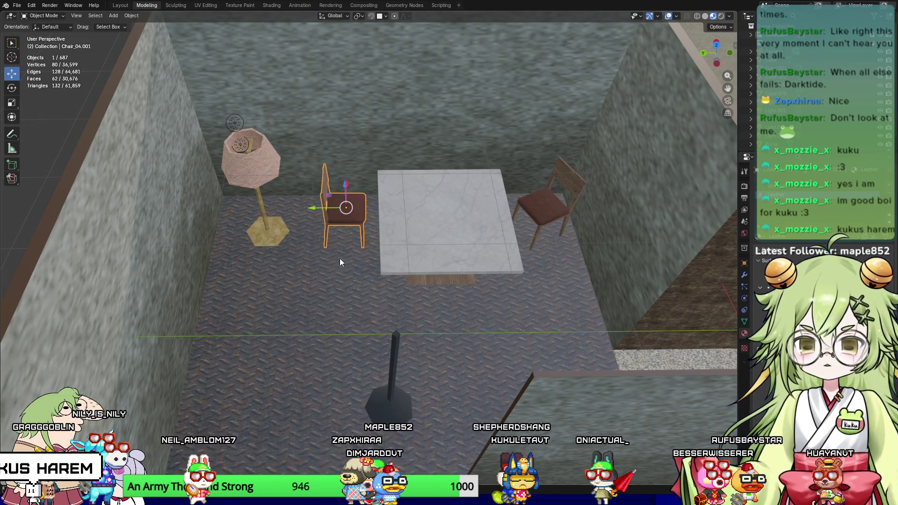
click(305, 306)
scroll(300, 290, down, 5)
mouse_move(297, 276)
middle_down()
mouse_move(336, 313)
mouse_move(381, 296)
mouse_move(254, 226)
middle_up()
Step: Orbit and zoom over the magenta furniture models, passing the shelf
scroll(184, 254, down, 8)
scroll(255, 226, up, 6)
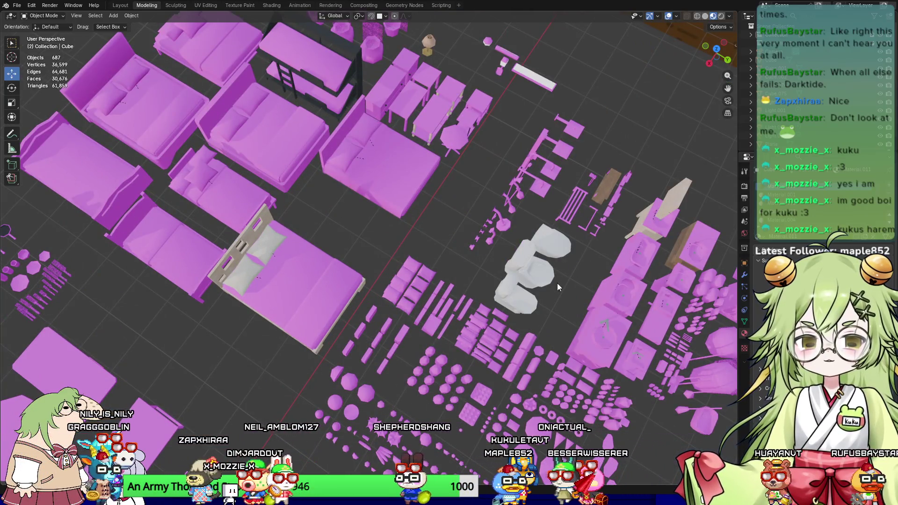
mouse_move(524, 290)
middle_down()
mouse_move(445, 254)
mouse_move(317, 272)
mouse_move(405, 285)
mouse_move(317, 283)
mouse_move(440, 258)
mouse_move(337, 269)
mouse_move(509, 245)
mouse_move(168, 272)
mouse_move(482, 266)
mouse_move(456, 268)
mouse_move(427, 250)
mouse_move(416, 295)
mouse_move(232, 305)
mouse_move(299, 300)
middle_up()
scroll(462, 244, up, 4)
scroll(445, 245, down, 5)
scroll(445, 245, down, 3)
scroll(338, 285, up, 3)
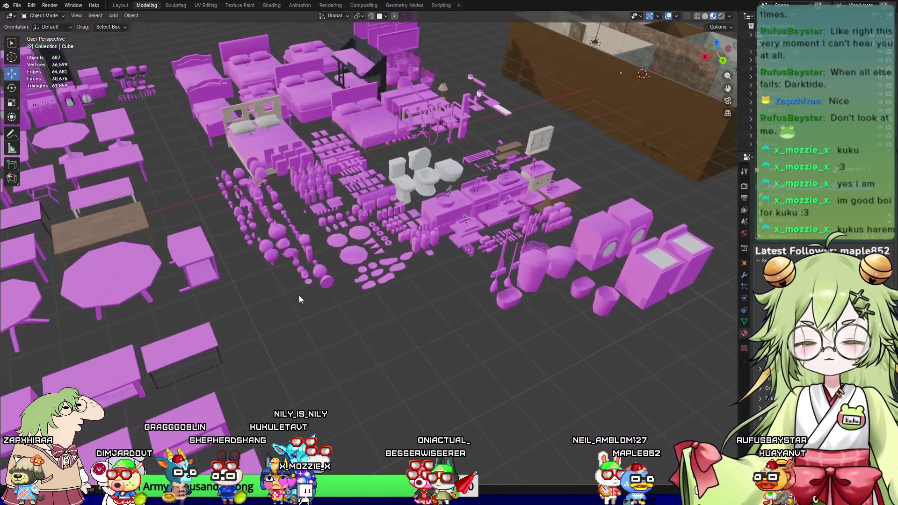
mouse_move(365, 280)
middle_down()
mouse_move(271, 327)
mouse_move(363, 295)
mouse_move(476, 308)
mouse_move(417, 321)
mouse_move(390, 342)
mouse_move(414, 331)
mouse_move(412, 322)
middle_up()
click(473, 347)
mouse_move(474, 347)
middle_down()
mouse_move(466, 327)
mouse_move(333, 311)
mouse_move(357, 325)
mouse_move(523, 323)
mouse_move(338, 328)
mouse_move(398, 340)
middle_up()
Step: Move past the beds to the sofas and select Armchair_08, the two-seat sofa
mouse_move(293, 307)
middle_down()
mouse_move(327, 330)
mouse_move(217, 251)
mouse_move(383, 354)
middle_up()
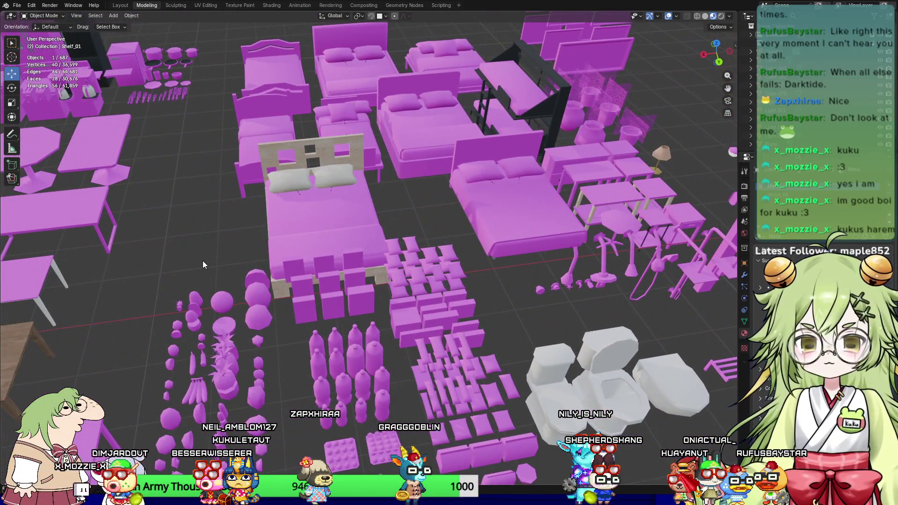
mouse_move(136, 268)
middle_down()
mouse_move(506, 211)
mouse_move(511, 202)
mouse_move(333, 325)
mouse_move(516, 238)
mouse_move(467, 294)
middle_up()
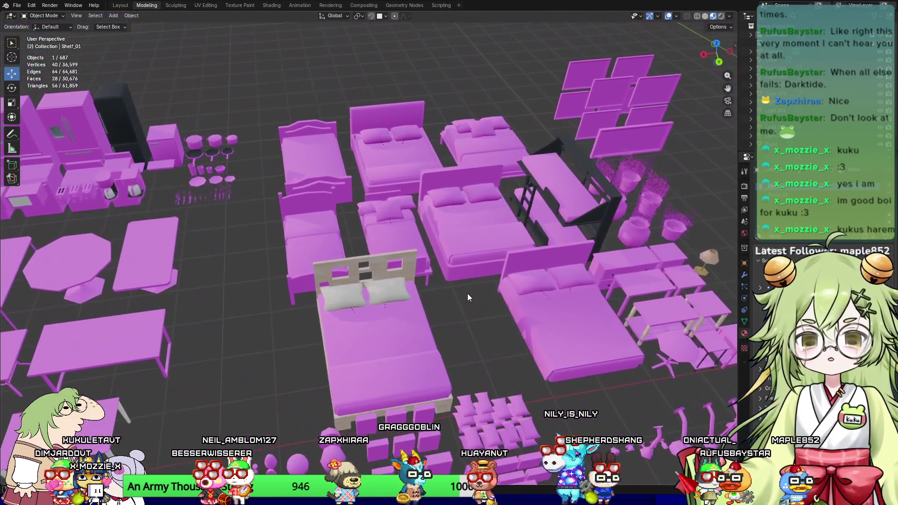
mouse_move(591, 201)
middle_down()
mouse_move(296, 232)
mouse_move(495, 243)
middle_up()
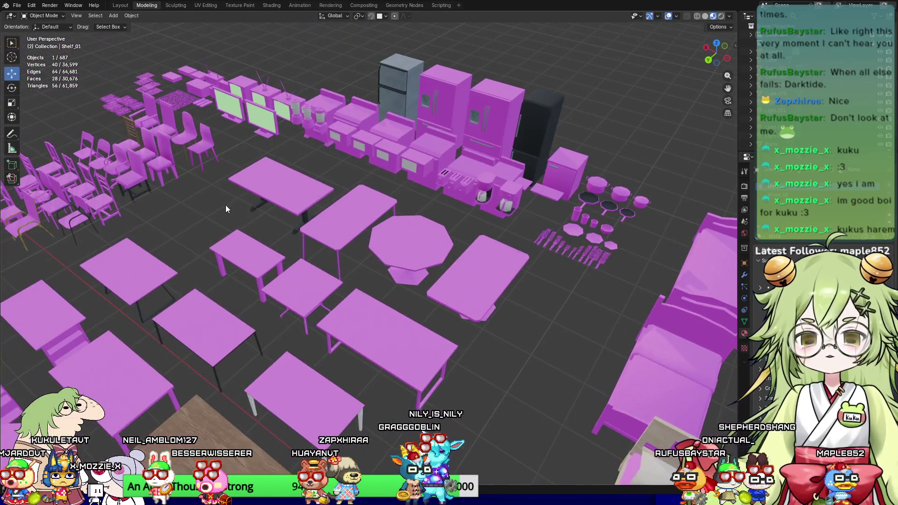
scroll(225, 205, down, 5)
mouse_move(343, 304)
middle_down()
mouse_move(436, 213)
mouse_move(411, 229)
middle_up()
scroll(428, 208, up, 5)
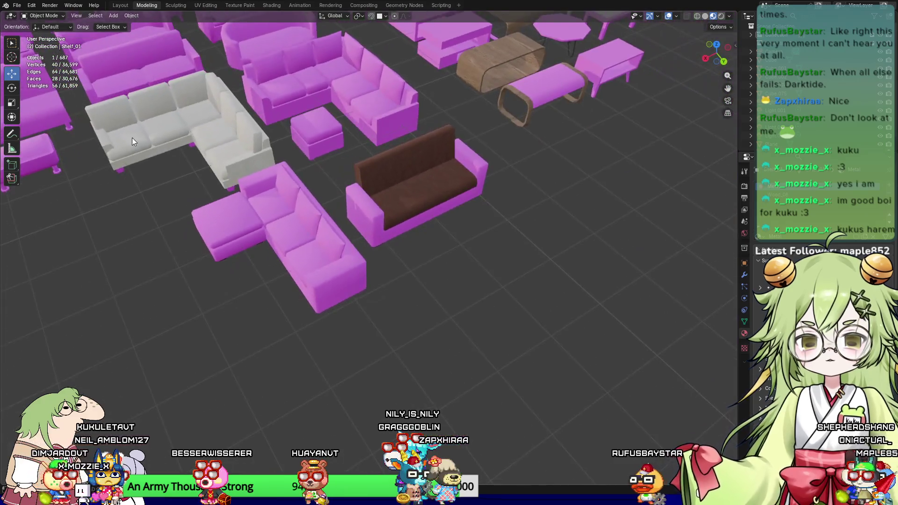
scroll(461, 311, down, 6)
scroll(462, 161, up, 3)
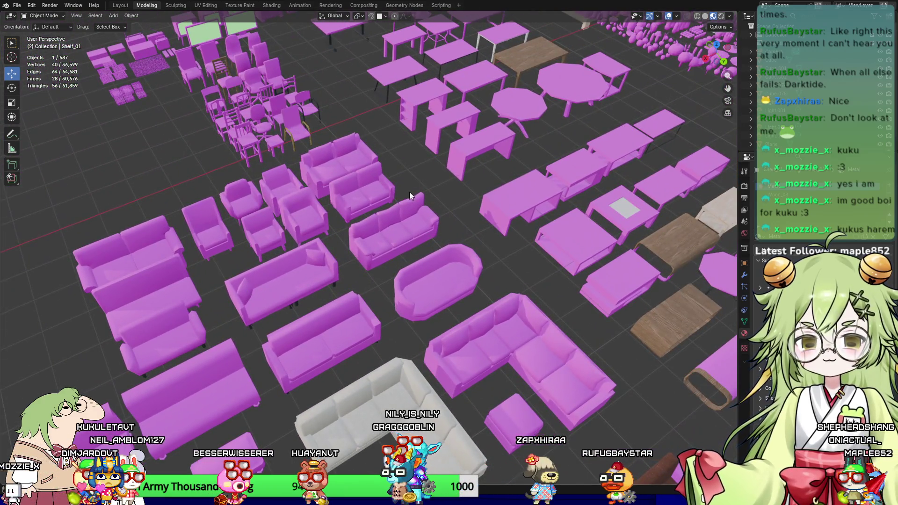
click(351, 190)
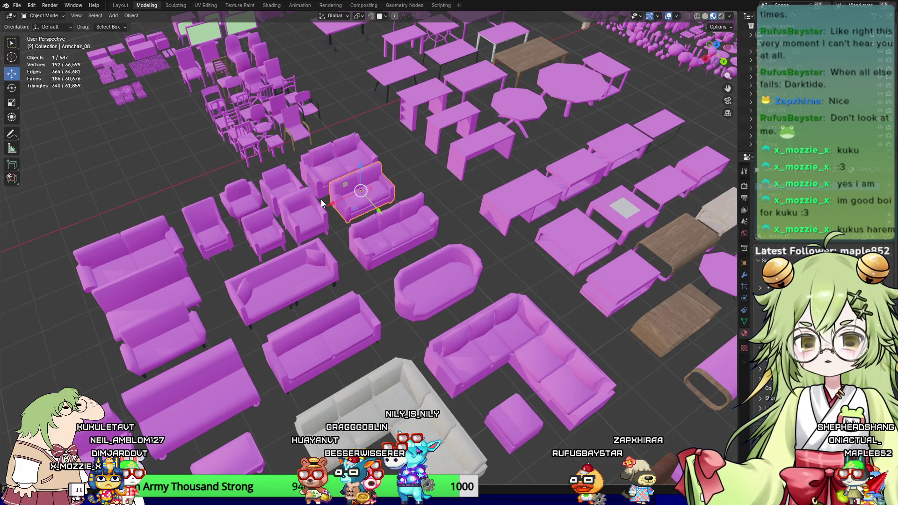
Step: Move the loveseat Armchair_08 from outside into the house
key(g)
scroll(332, 233, down, 4)
click(332, 232)
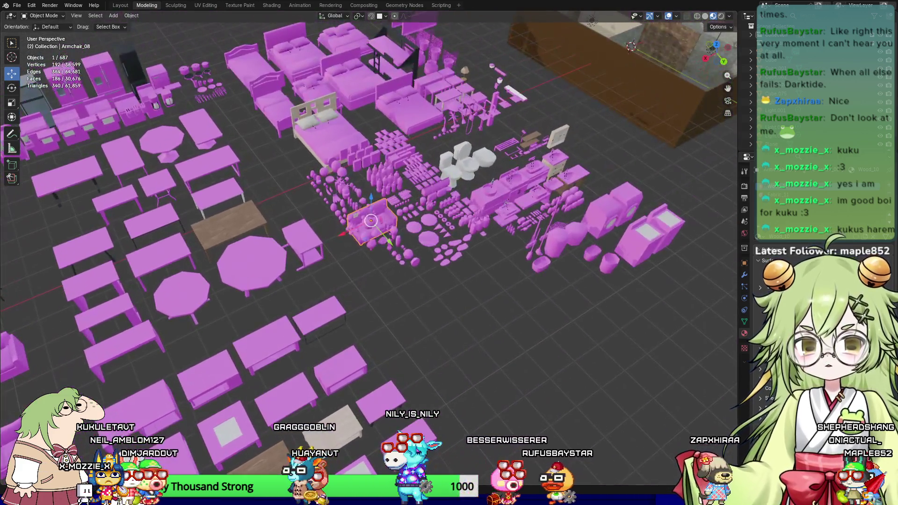
key(g)
click(662, 86)
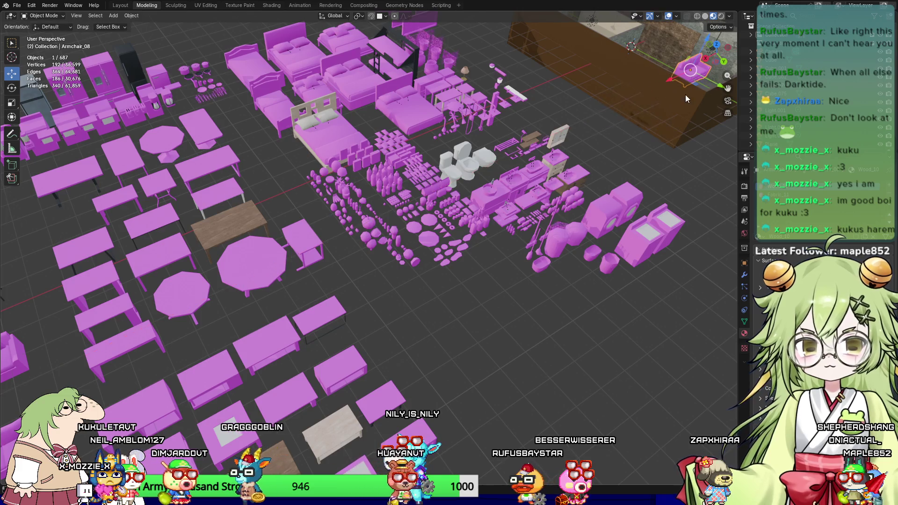
Step: Frame the loveseat in the view and shift it along the Y axis
key(KP_Decimal)
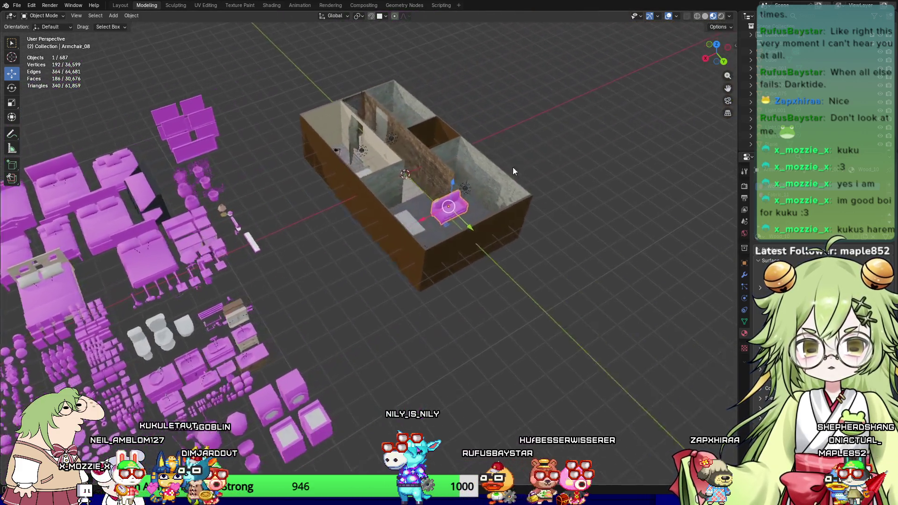
middle_drag(434, 223, 450, 191)
scroll(450, 191, up, 5)
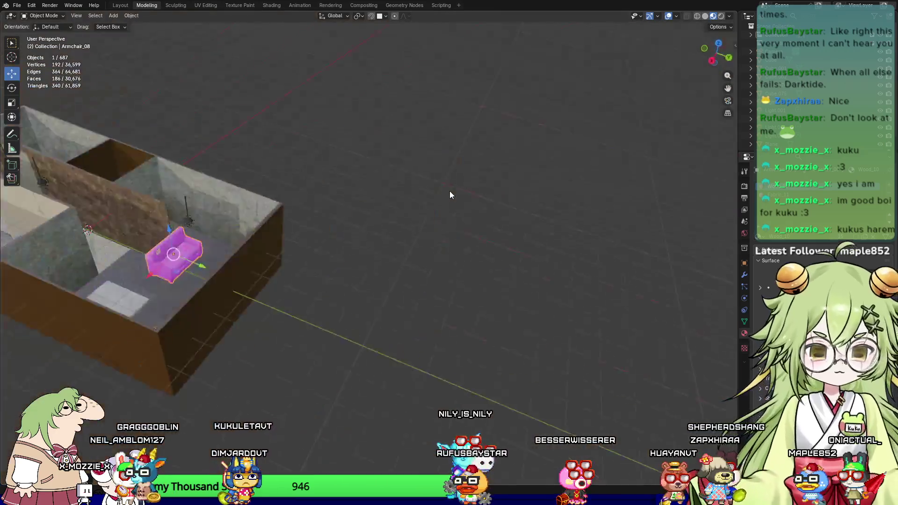
key(Home)
key(KP_Decimal)
scroll(450, 190, down, 4)
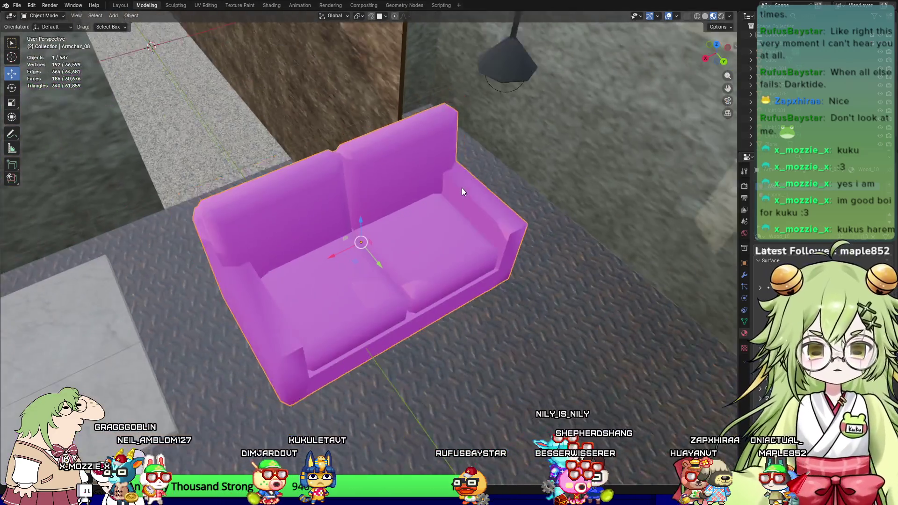
mouse_move(301, 199)
middle_down()
mouse_move(213, 172)
mouse_move(314, 215)
mouse_move(283, 232)
middle_up()
mouse_move(260, 287)
middle_down()
mouse_move(299, 280)
mouse_move(344, 290)
mouse_move(337, 299)
mouse_move(465, 210)
mouse_move(448, 202)
mouse_move(422, 228)
middle_up()
scroll(465, 207, down, 5)
key(g)
key(y)
click(459, 238)
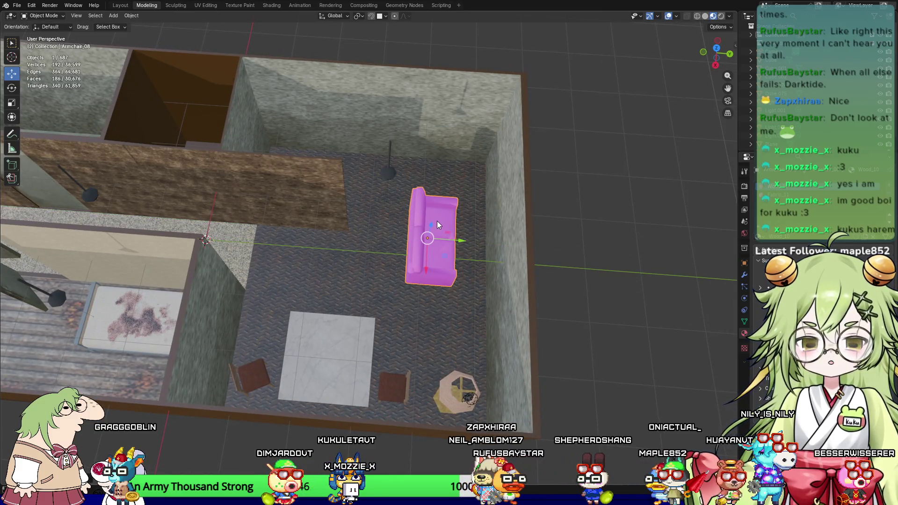
Step: Rotate the loveseat around the vertical Z axis to face the room
key(r)
key(Escape)
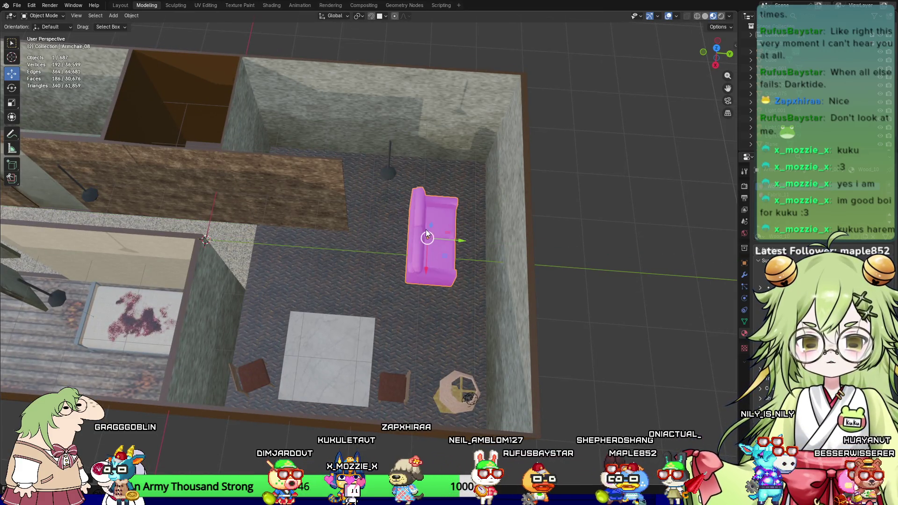
key(r)
key(z)
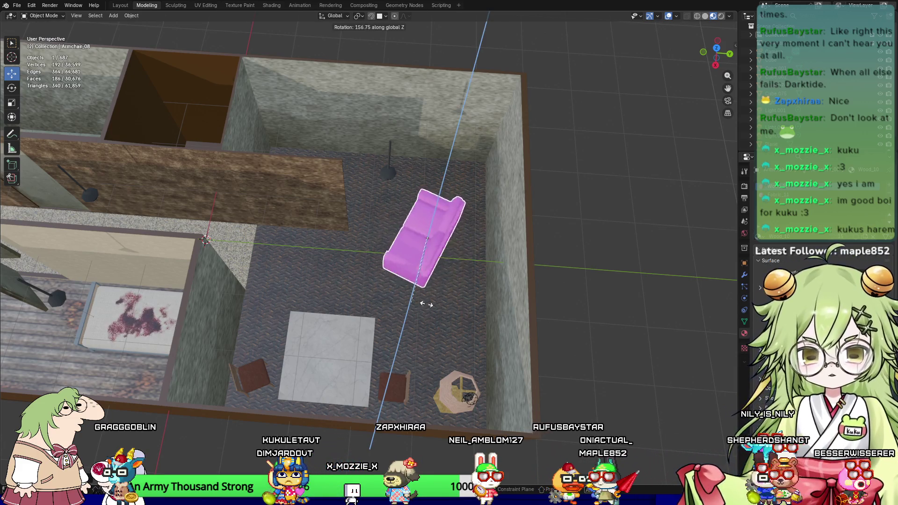
click(443, 299)
Step: Set the loveseat down against the back wall
scroll(458, 285, up, 5)
shift+middle_drag(473, 269, 341, 195)
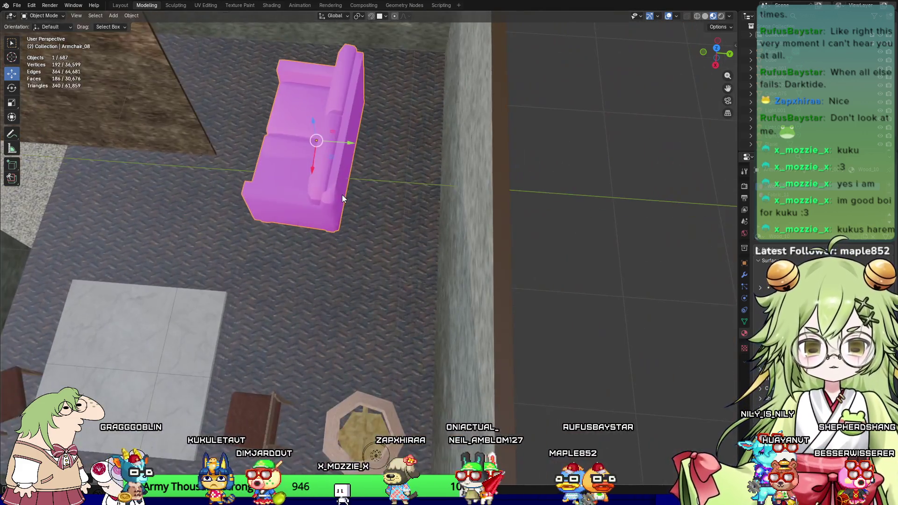
key(g)
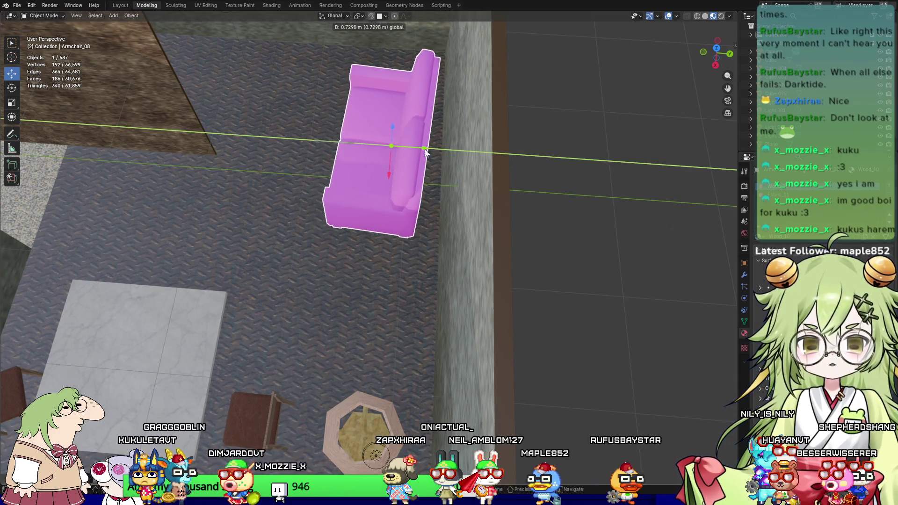
click(433, 138)
Step: Slide the pink sofa further right along the wall toward the lamp
mouse_move(440, 131)
middle_down()
mouse_move(554, 141)
mouse_move(400, 156)
middle_up()
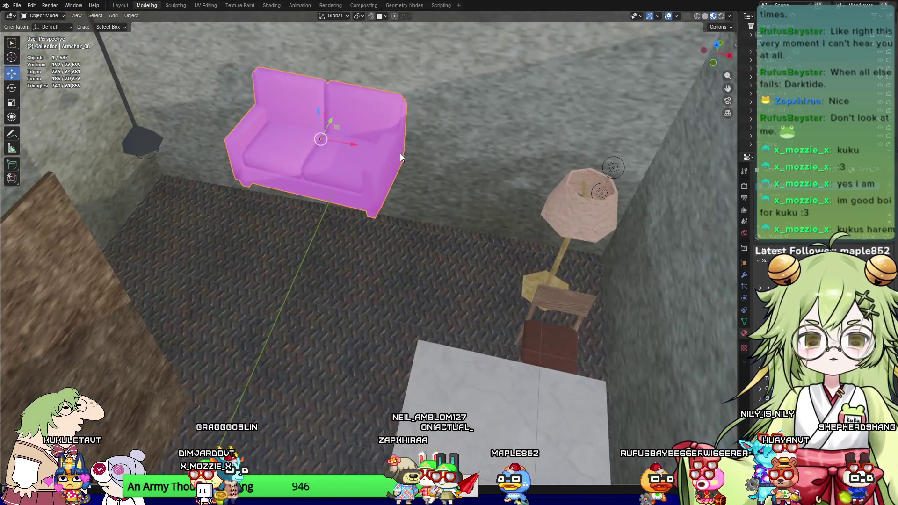
drag(355, 145, 406, 156)
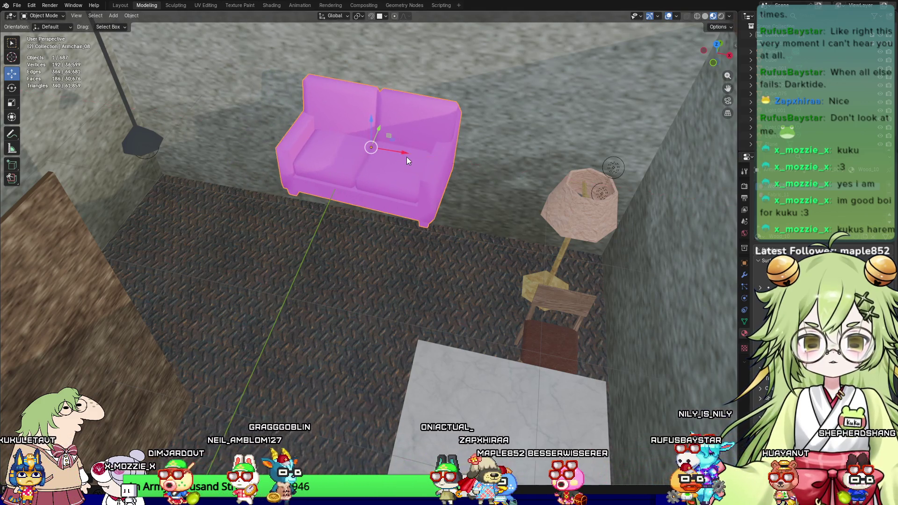
scroll(478, 268, down, 5)
scroll(436, 226, up, 3)
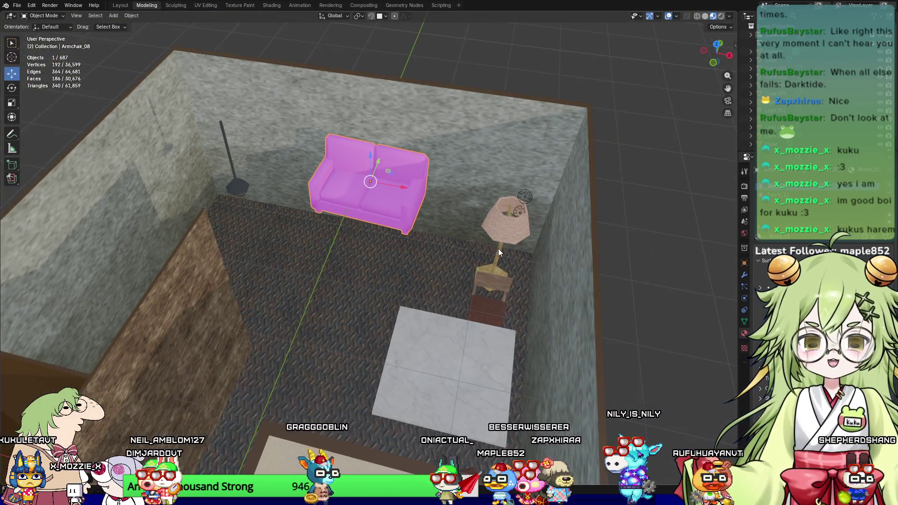
click(524, 201)
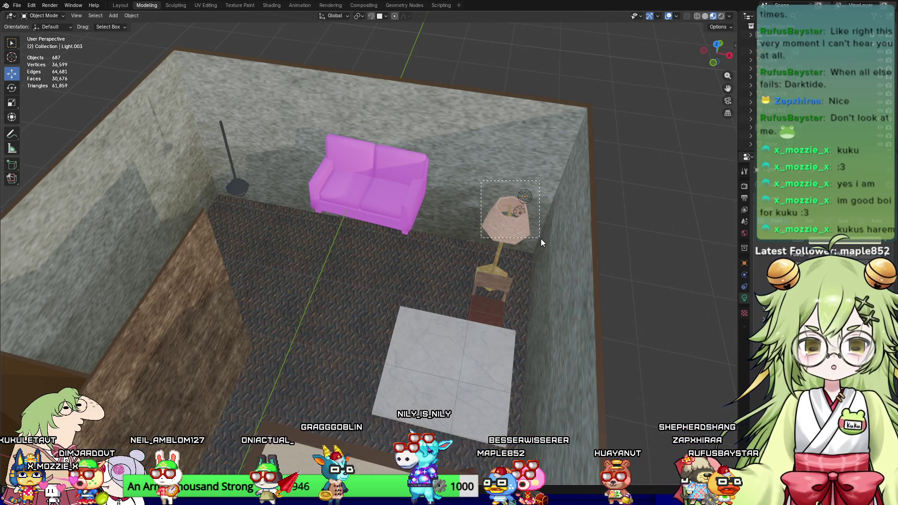
Step: Select the floor lamp shade and add both of its lights to the selection
click(506, 224)
scroll(528, 214, up, 6)
middle_drag(528, 214, 511, 239)
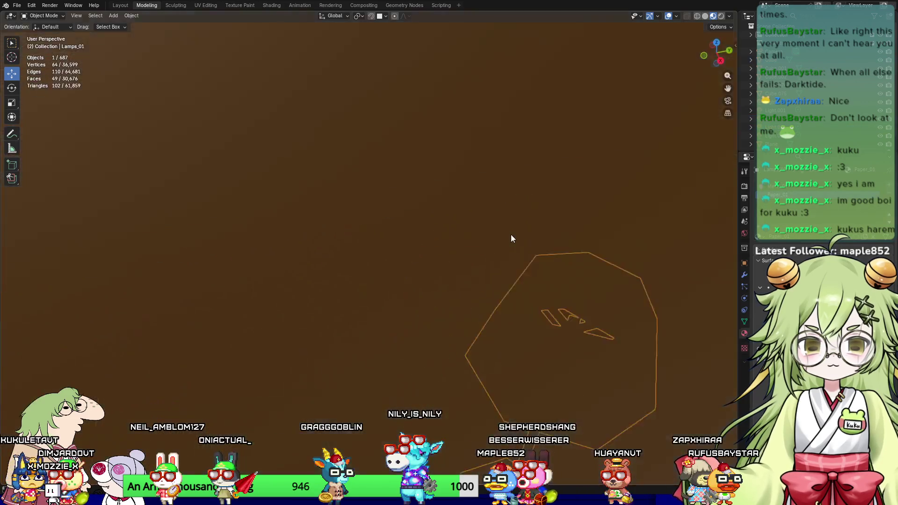
scroll(510, 238, down, 5)
mouse_move(565, 296)
middle_down()
mouse_move(430, 254)
mouse_move(567, 236)
mouse_move(268, 307)
middle_up()
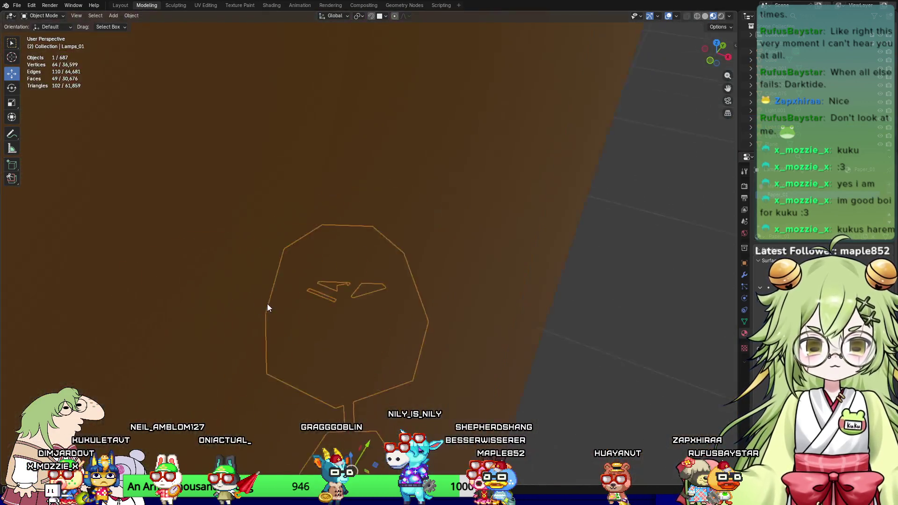
scroll(370, 317, down, 4)
shift+click(507, 271)
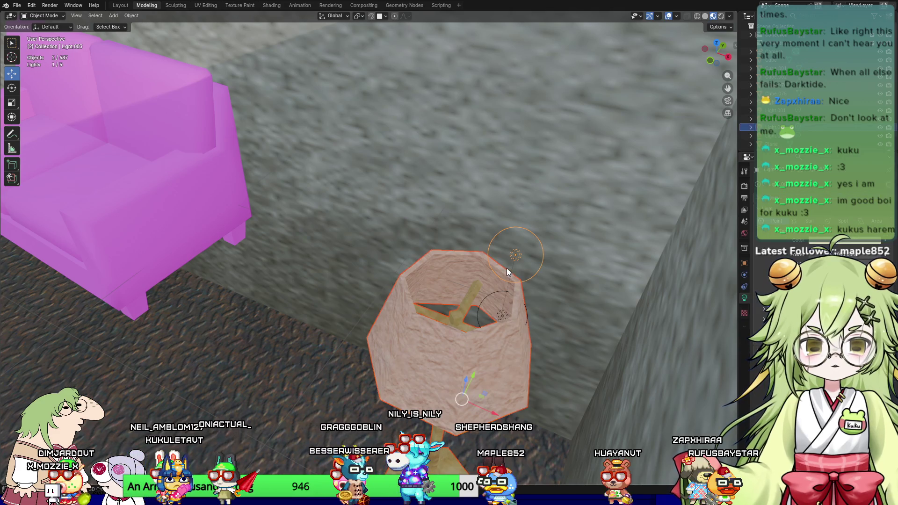
shift+click(514, 258)
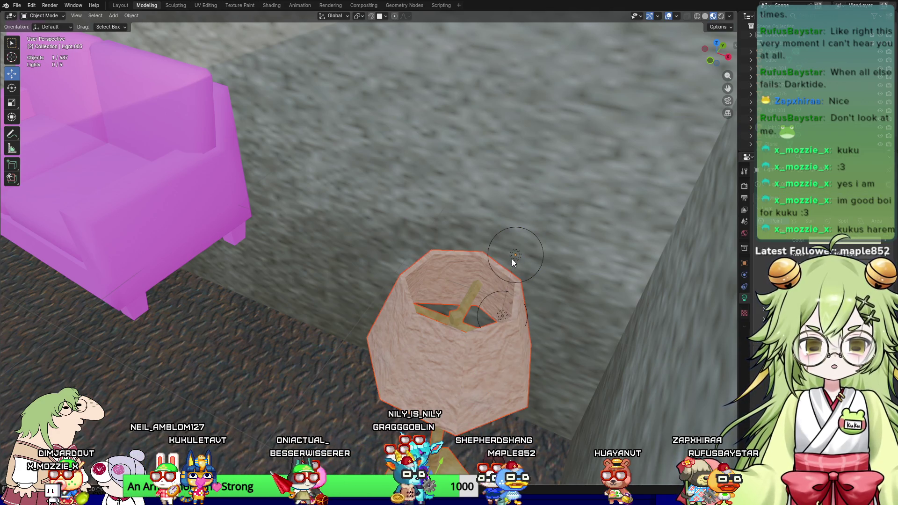
key(ctrl+shift+z)
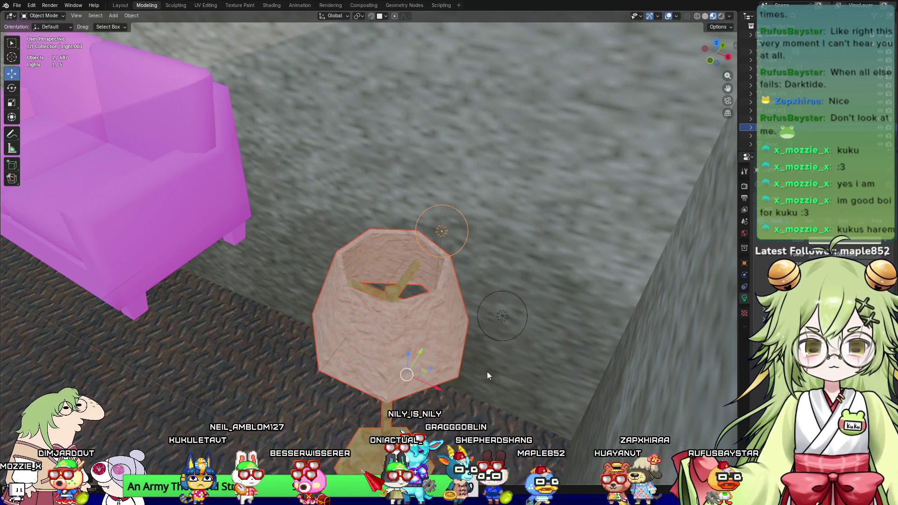
key(ctrl+z)
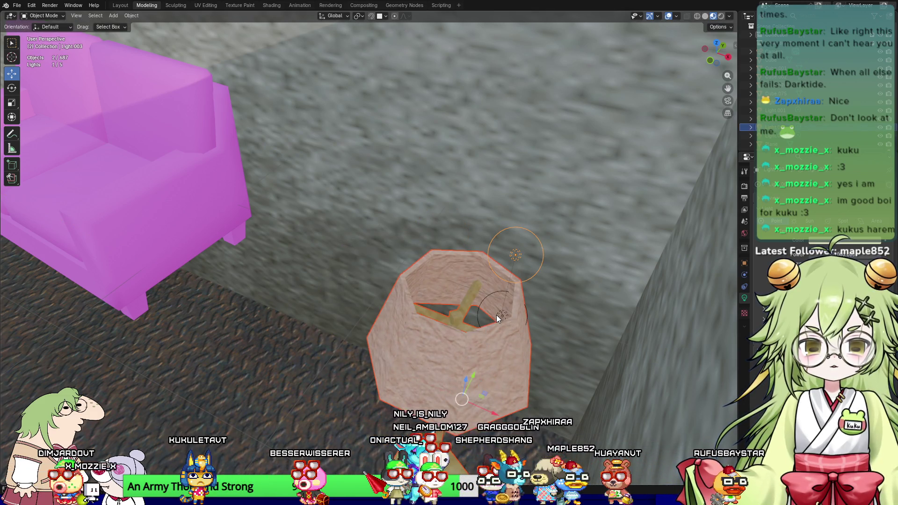
mouse_move(506, 391)
mouse_down()
mouse_move(374, 323)
mouse_move(420, 345)
mouse_up()
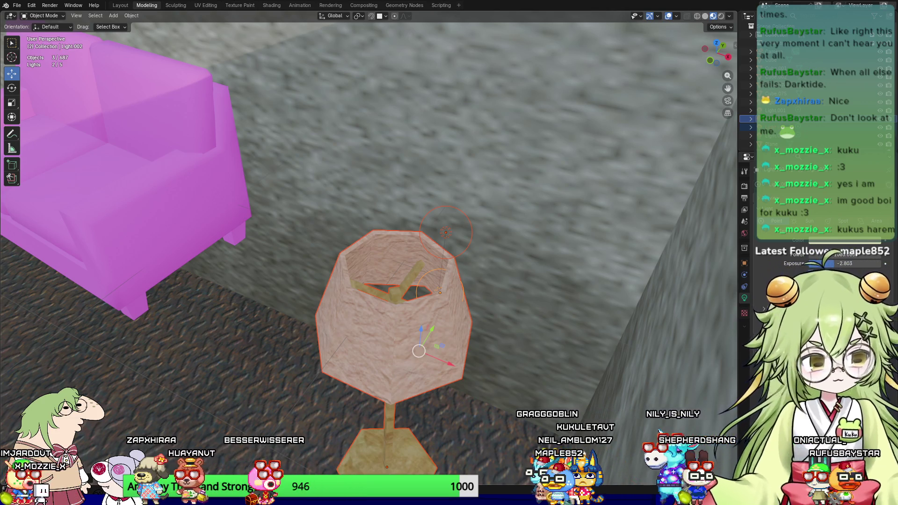
Step: Set the lamp lights' exposure to -2.803
key(minus)
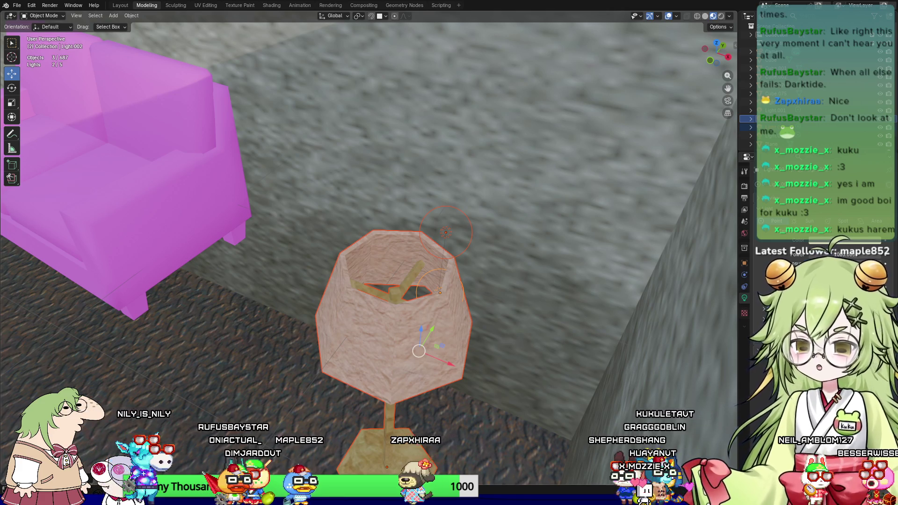
mouse_move(487, 392)
middle_down()
mouse_move(496, 388)
mouse_move(498, 352)
mouse_move(603, 370)
mouse_move(539, 291)
middle_up()
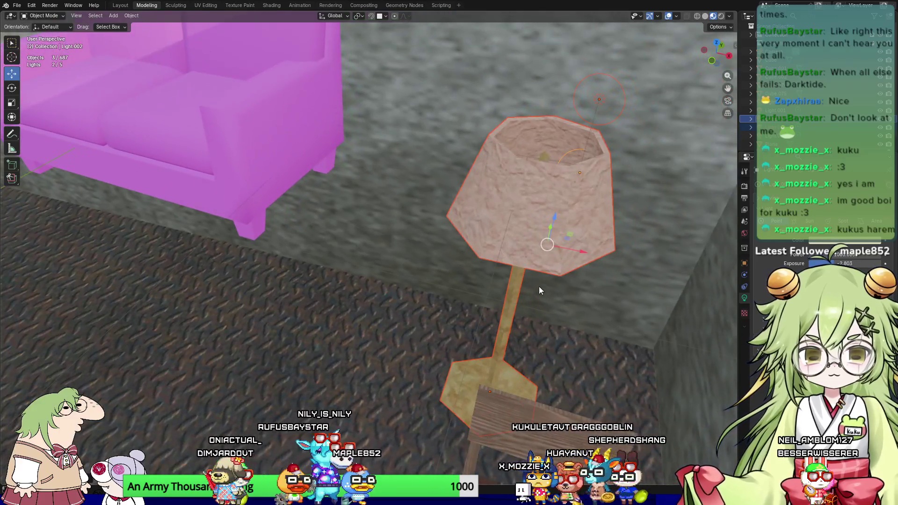
mouse_move(582, 260)
middle_down()
mouse_move(515, 300)
mouse_move(417, 326)
mouse_move(535, 306)
middle_up()
scroll(533, 307, down, 5)
mouse_move(473, 304)
middle_down()
mouse_move(409, 306)
mouse_move(528, 184)
middle_up()
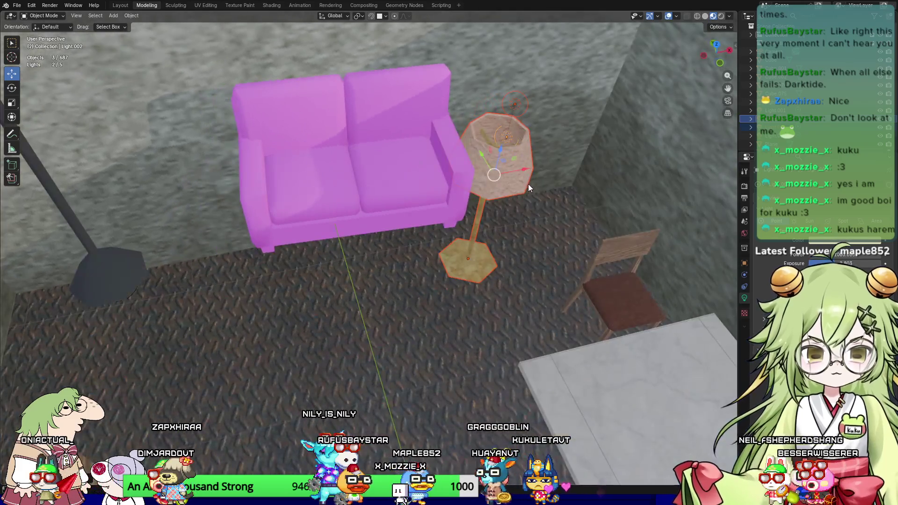
drag(526, 172, 236, 243)
mouse_move(269, 278)
middle_down()
mouse_move(319, 283)
mouse_move(397, 215)
mouse_move(441, 265)
mouse_move(411, 260)
mouse_move(430, 259)
middle_up()
key(ctrl+z)
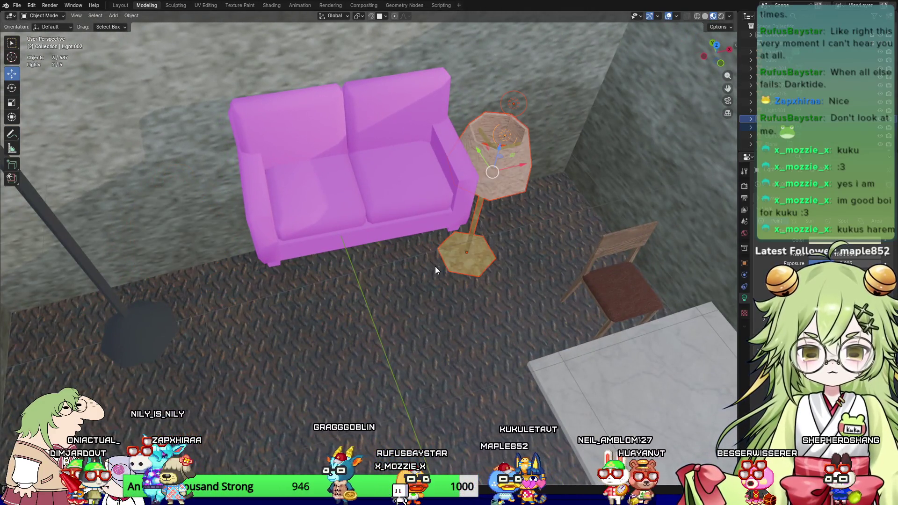
mouse_move(430, 291)
middle_down()
mouse_move(378, 276)
mouse_move(408, 290)
middle_up()
click(369, 212)
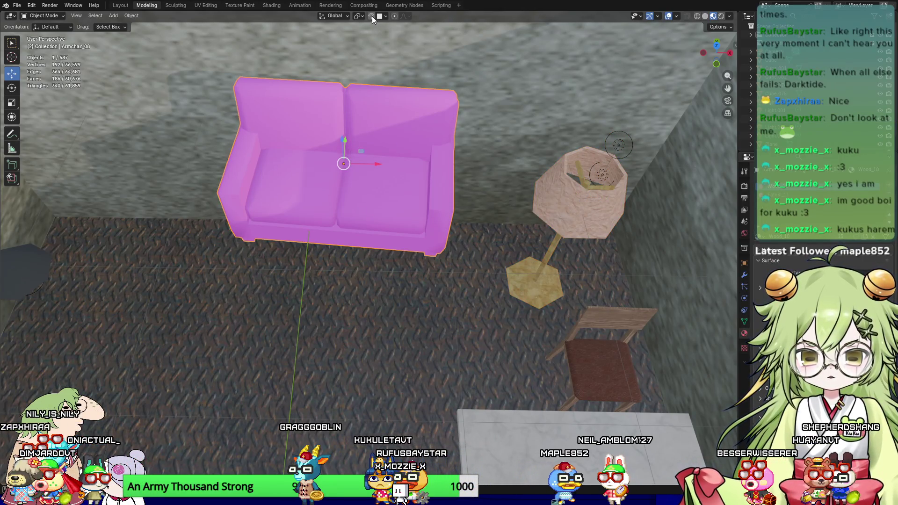
Step: Lower the sofa slightly along its vertical axis
drag(350, 135, 356, 298)
key(Escape)
mouse_move(243, 276)
middle_down()
mouse_move(346, 262)
mouse_move(392, 122)
middle_up()
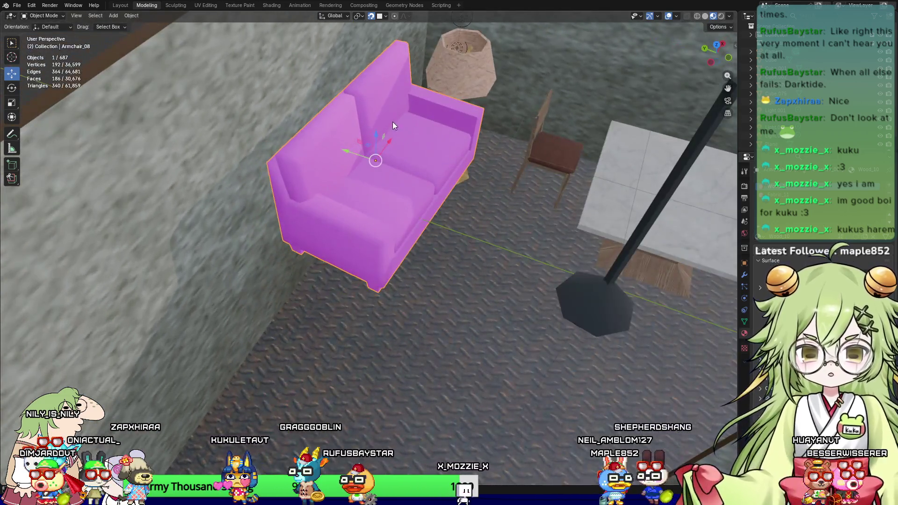
drag(374, 134, 432, 250)
drag(498, 366, 498, 365)
middle_drag(498, 366, 439, 335)
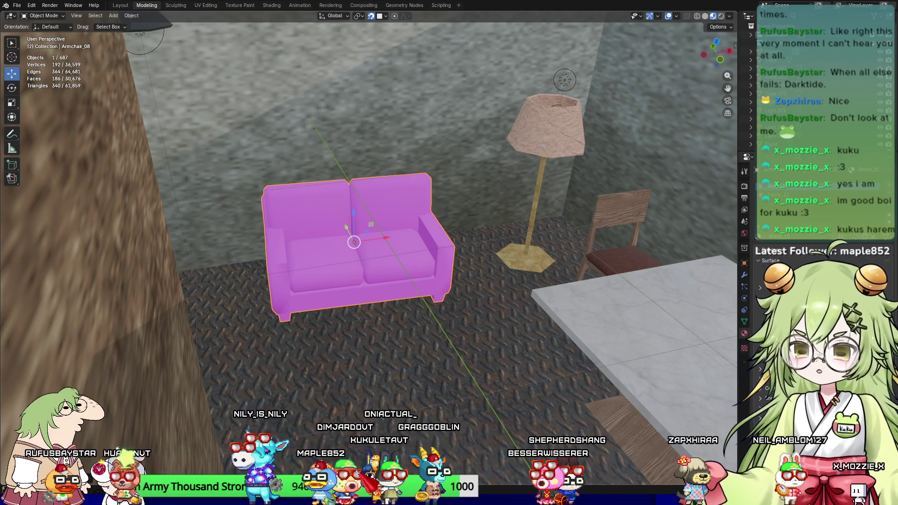
Step: Expand the sofa material's Base Color image texture so the beige fabric shows
click(760, 289)
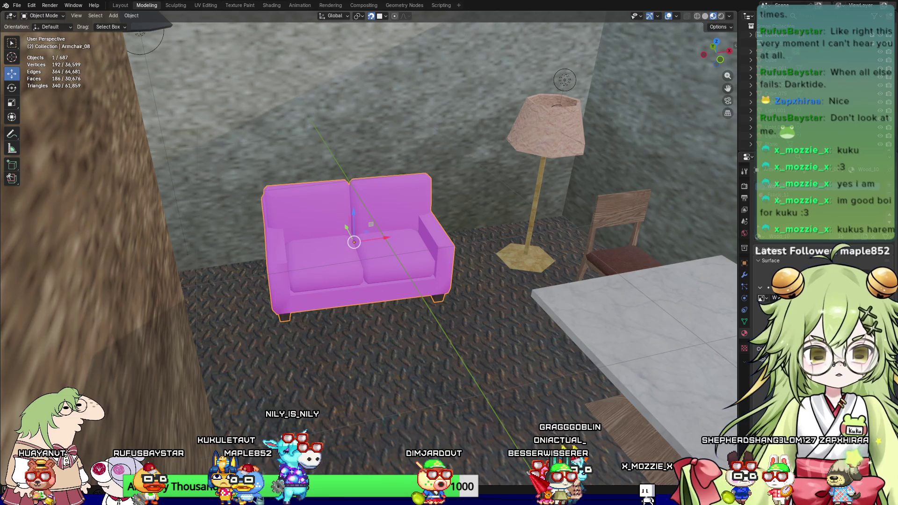
click(761, 288)
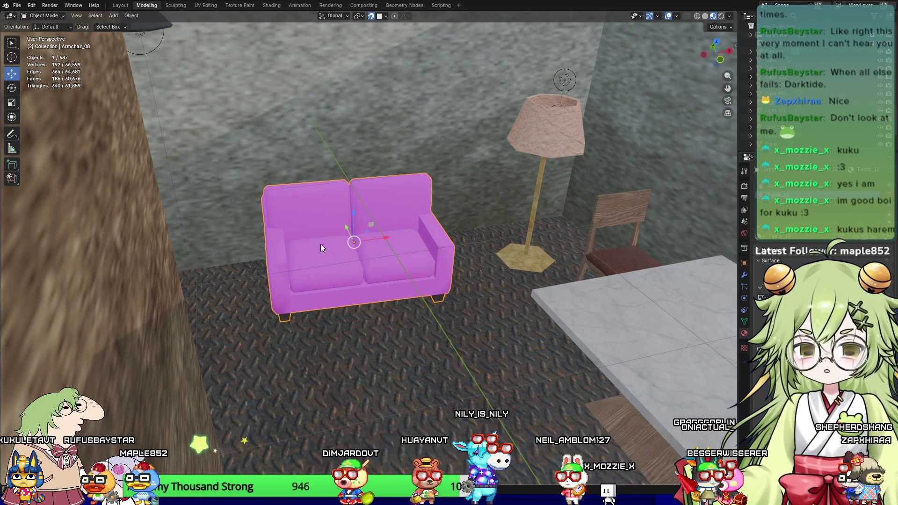
click(207, 190)
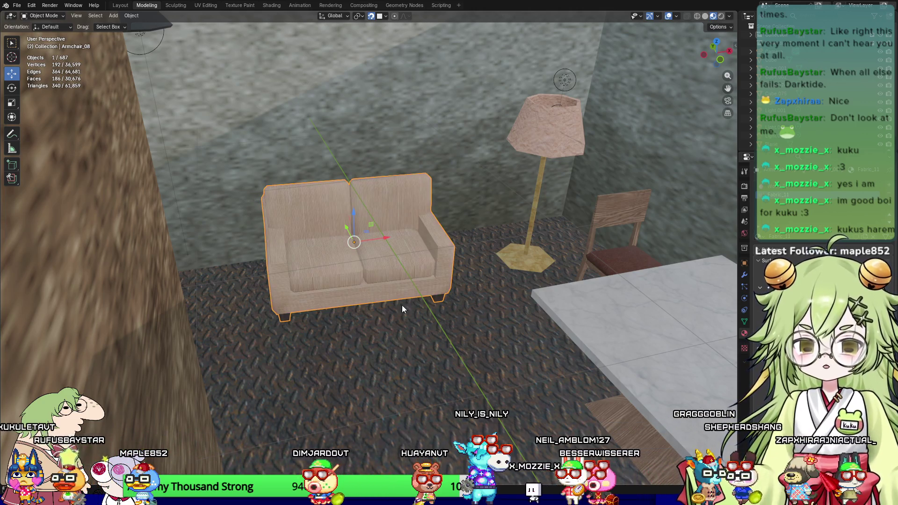
scroll(393, 341, down, 4)
click(384, 274)
mouse_move(366, 263)
middle_down()
mouse_move(316, 342)
mouse_move(365, 220)
mouse_move(409, 235)
middle_up()
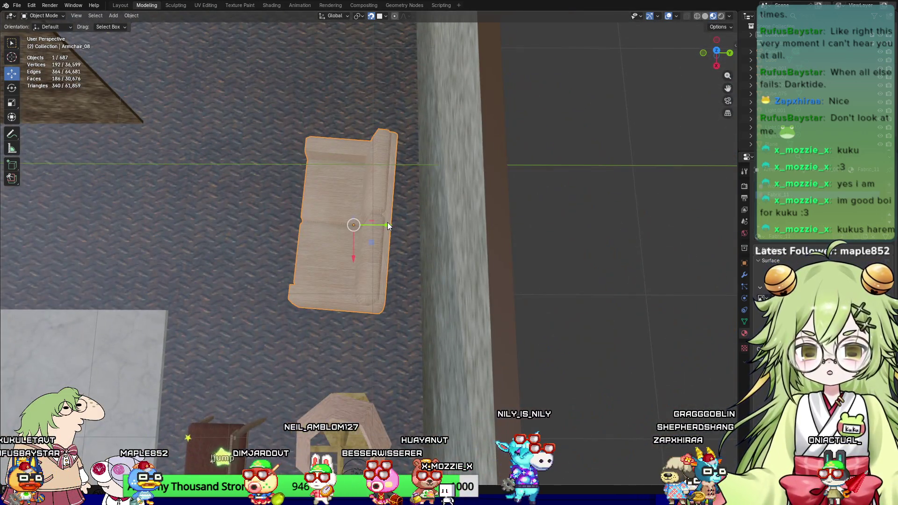
Step: Deselect the sofa and orbit out to view the whole apartment
key(g)
key(y)
key(Escape)
click(203, 253)
scroll(203, 252, down, 5)
mouse_move(294, 248)
middle_down()
mouse_move(459, 245)
mouse_move(554, 211)
mouse_move(575, 290)
mouse_move(501, 227)
mouse_move(541, 339)
mouse_move(449, 262)
middle_up()
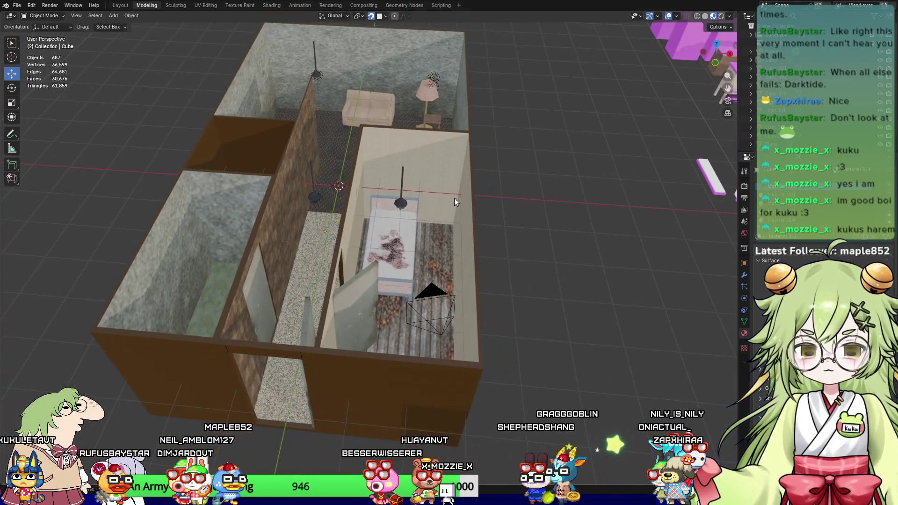
Step: Move the blood-stain decal into the living room over the sofa
click(389, 249)
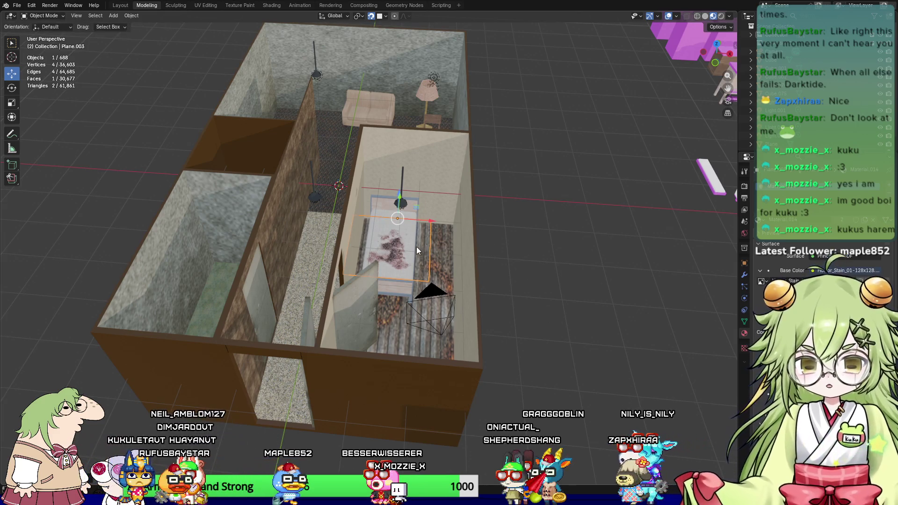
key(g)
key(x)
click(272, 215)
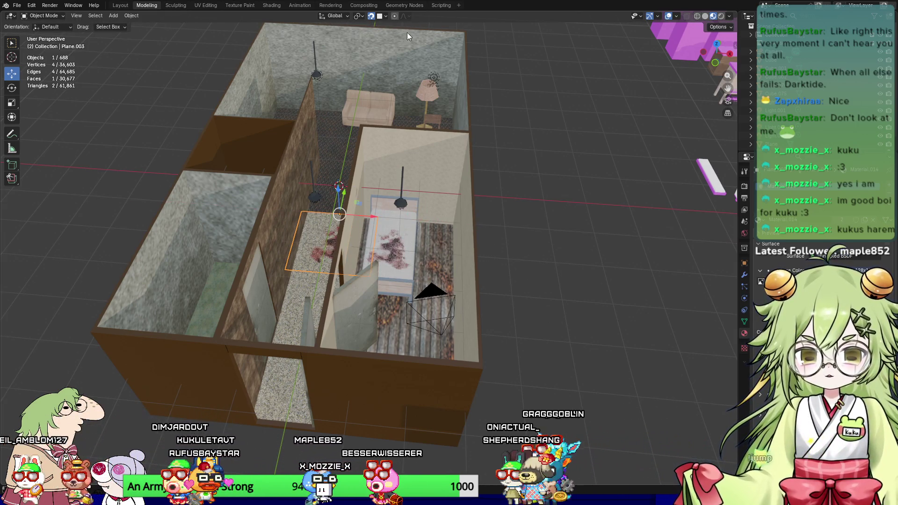
mouse_move(412, 84)
middle_down()
mouse_move(465, 156)
mouse_move(449, 234)
middle_up()
key(g)
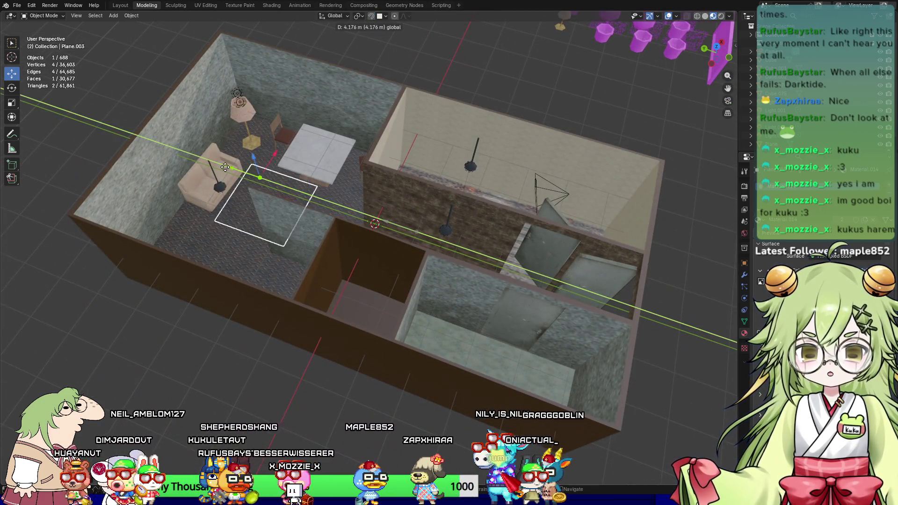
click(196, 158)
Step: Scale the stain decal down to a smaller size
scroll(200, 157, up, 6)
scroll(411, 347, down, 6)
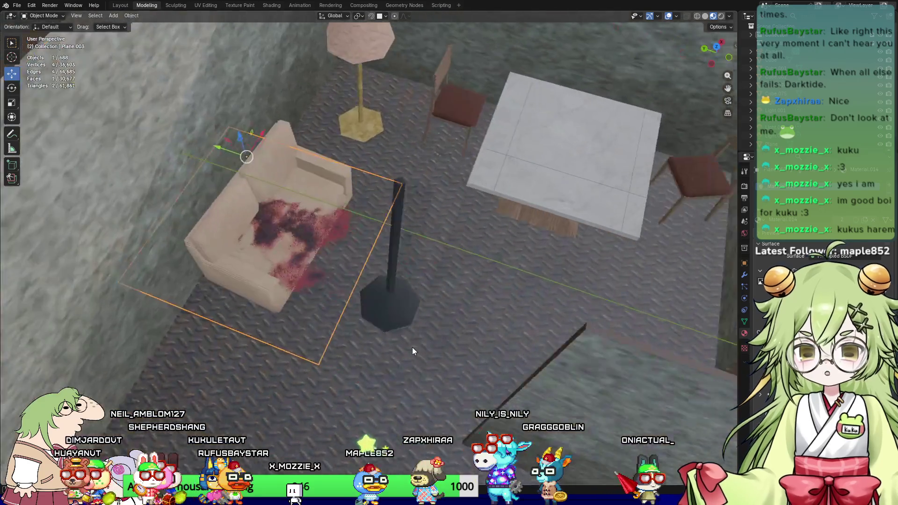
scroll(335, 291, up, 3)
key(s)
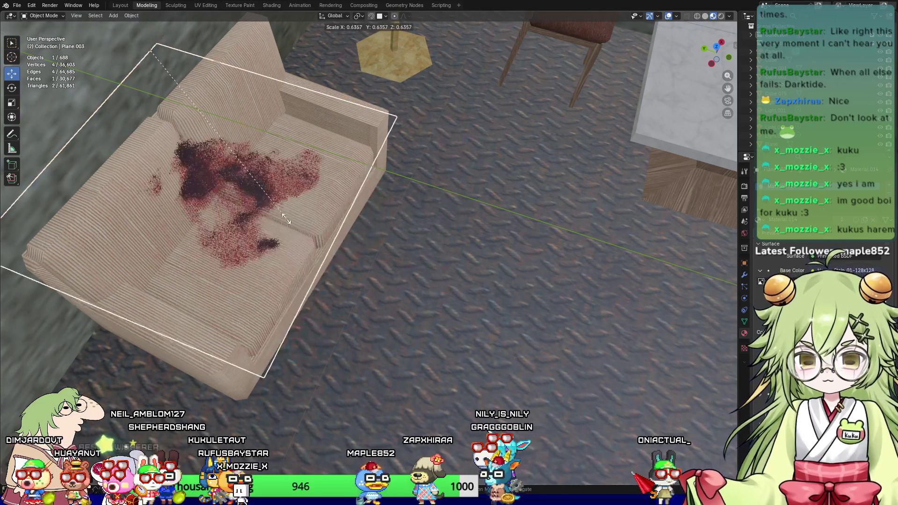
click(224, 183)
Step: Lower the blood decal vertically along Z onto the seat
scroll(357, 176, up, 5)
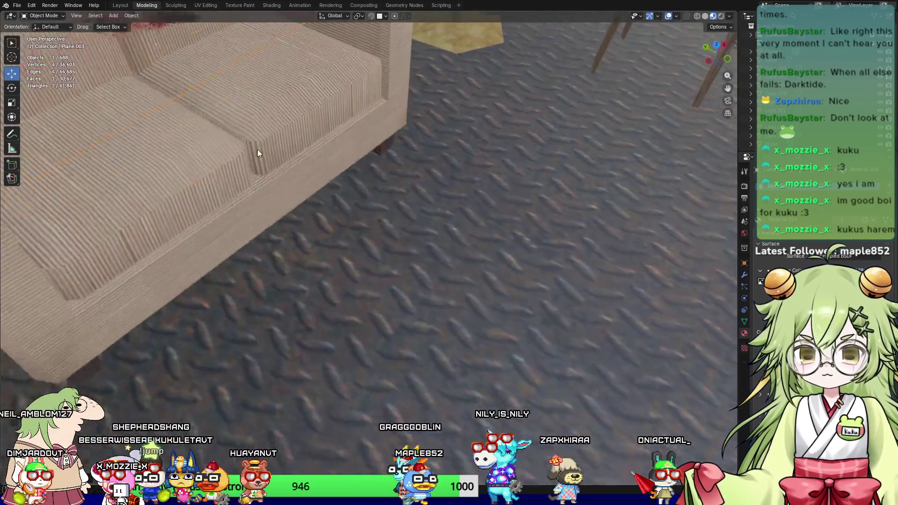
mouse_move(257, 150)
middle_down()
mouse_move(282, 148)
mouse_move(347, 243)
mouse_move(361, 80)
middle_up()
scroll(335, 123, up, 2)
scroll(336, 123, down, 2)
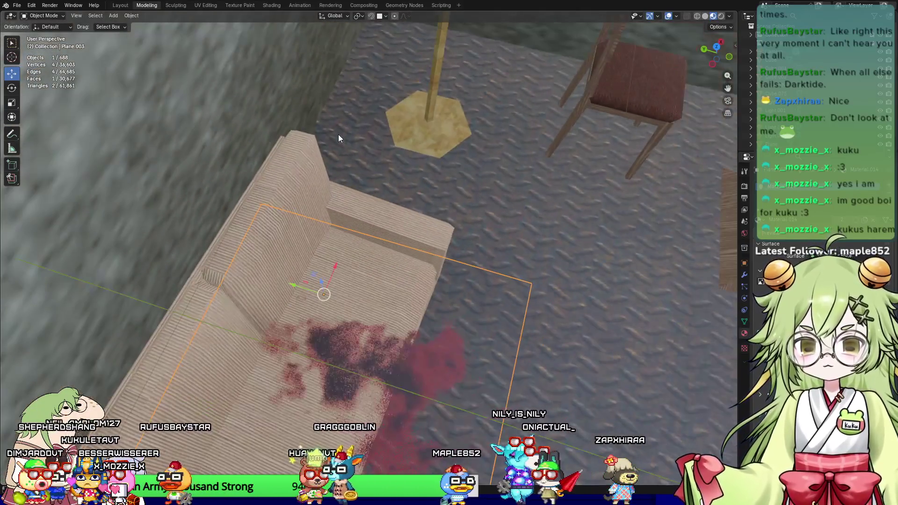
key(g)
key(z)
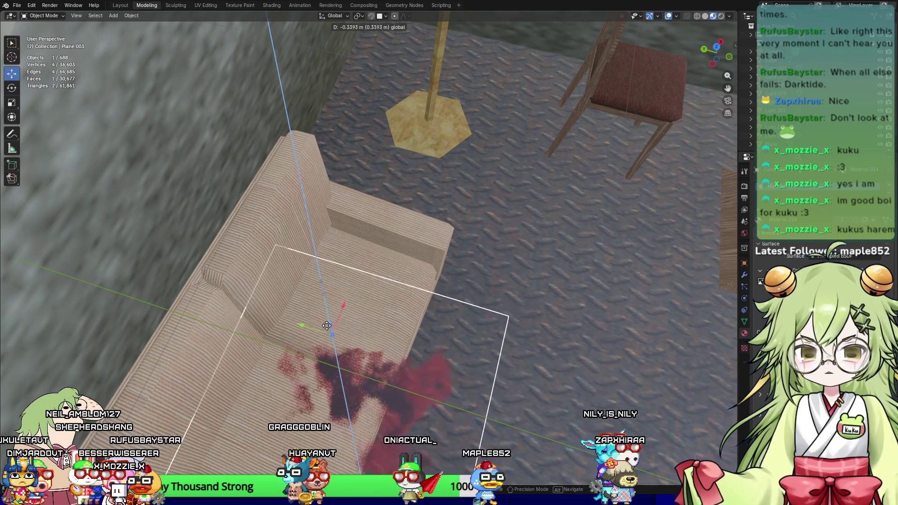
click(329, 331)
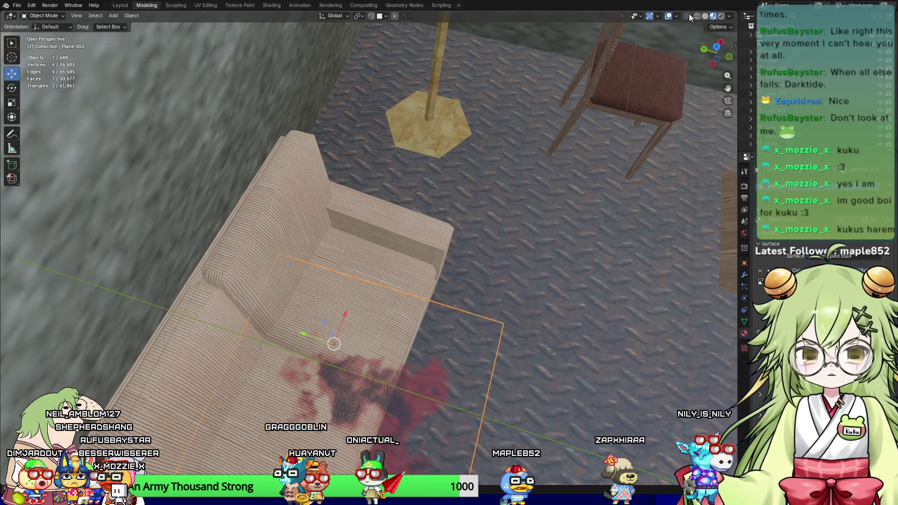
Step: Hide viewport overlays and slide the decal along the sofa seat
click(669, 17)
middle_drag(592, 280, 545, 147)
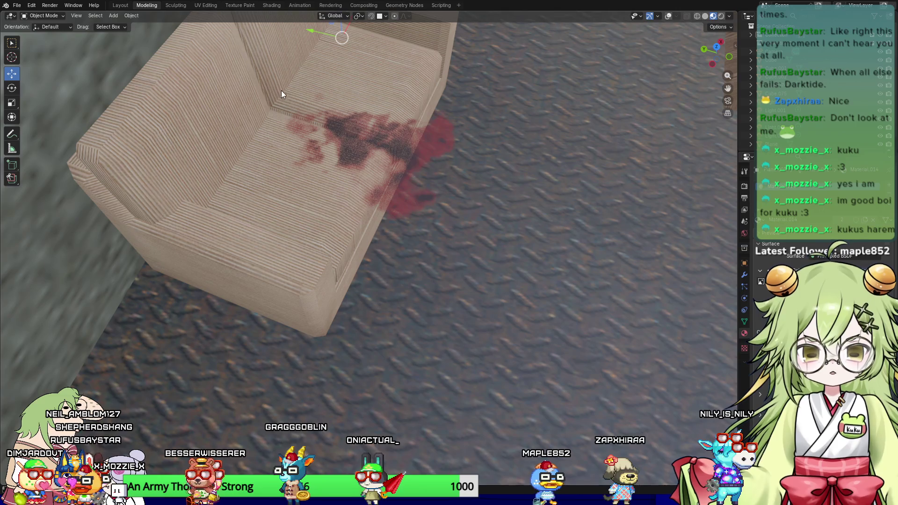
middle_drag(282, 91, 398, 210)
mouse_move(294, 105)
mouse_down()
mouse_move(225, 78)
mouse_move(293, 38)
mouse_move(309, 16)
mouse_move(298, 18)
mouse_up()
middle_drag(439, 285, 419, 387)
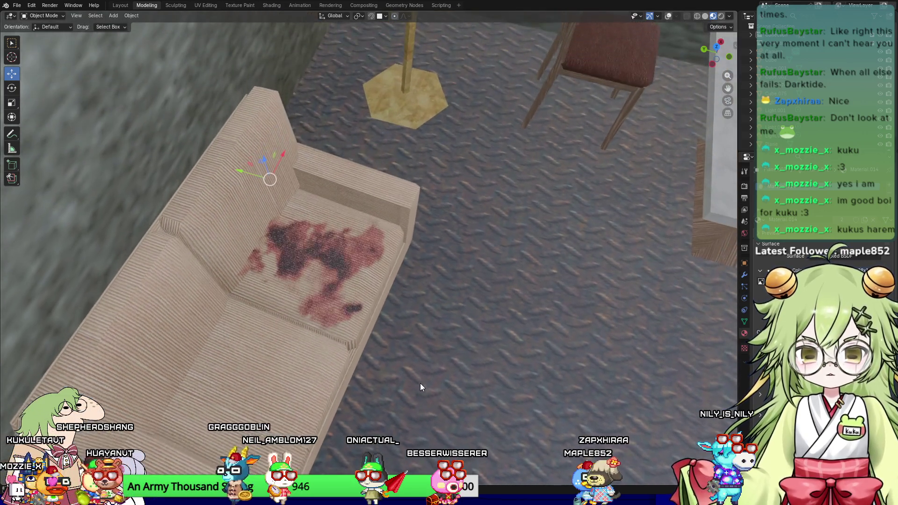
Step: Rotate the decal around the X axis so it tilts onto the backrest
key(r)
key(y)
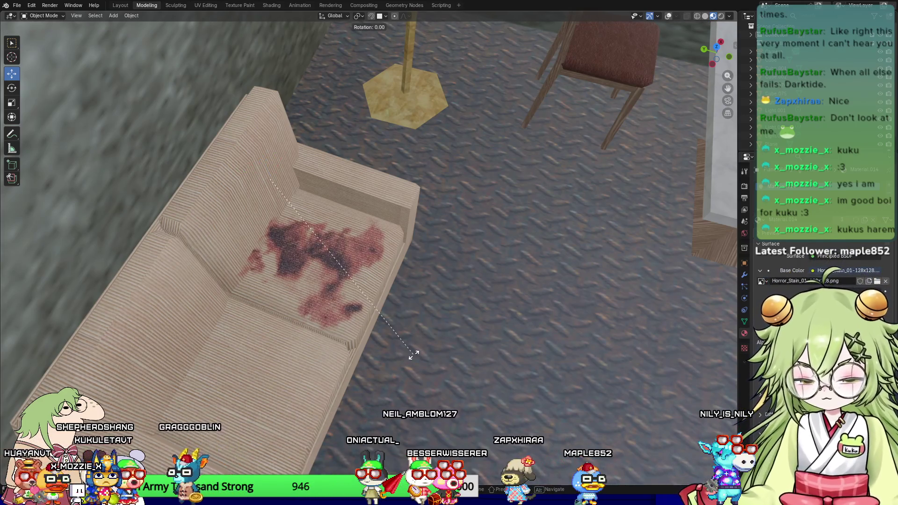
key(x)
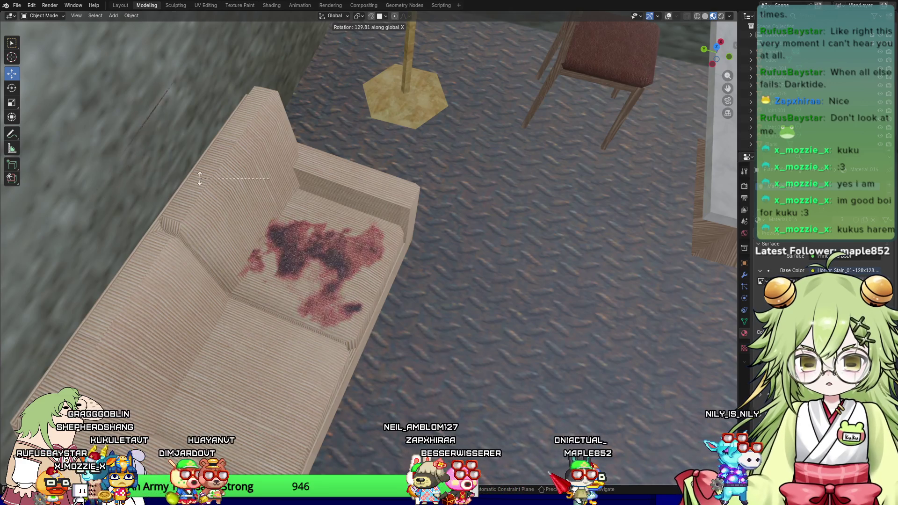
click(243, 187)
Step: Reposition the tilted decal, lowering and nudging it sideways across the backrest
key(g)
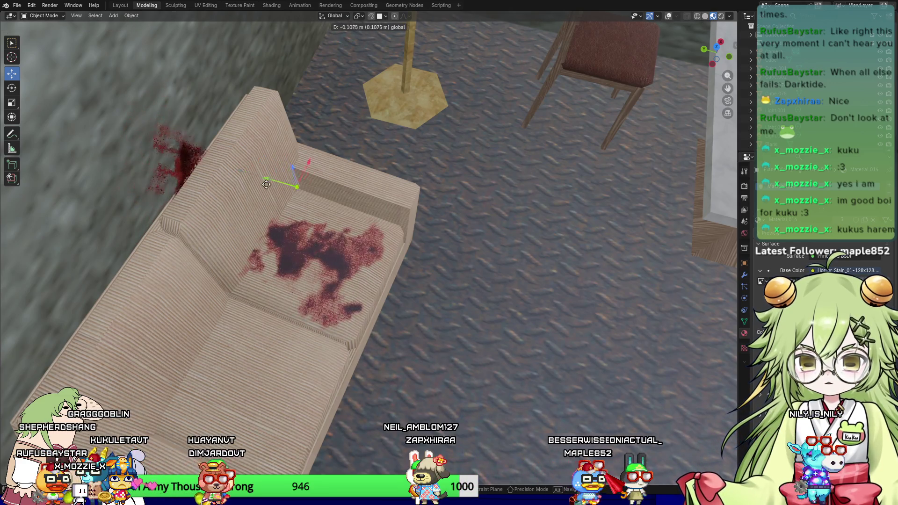
click(312, 208)
drag(349, 189, 329, 215)
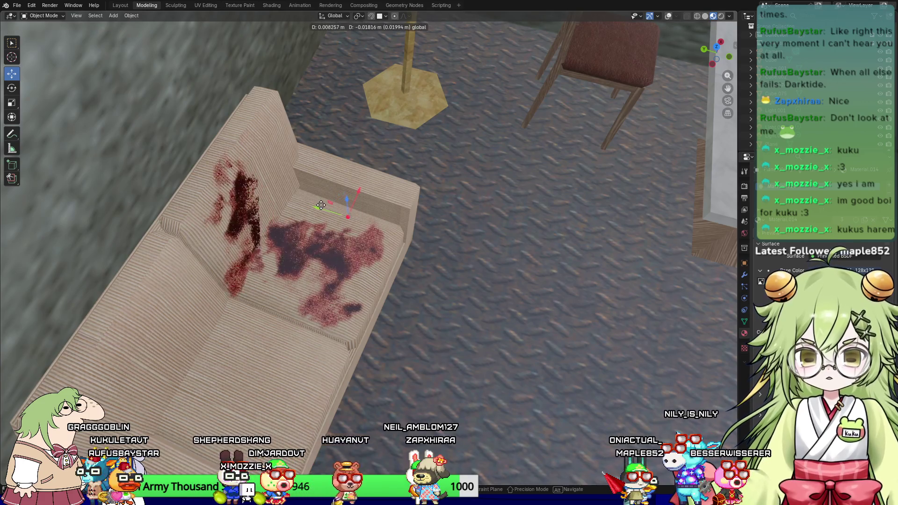
mouse_move(407, 262)
middle_down()
mouse_move(333, 277)
mouse_move(369, 225)
mouse_move(358, 175)
middle_up()
drag(326, 191, 361, 193)
mouse_move(316, 159)
mouse_down()
mouse_move(338, 178)
mouse_move(327, 180)
mouse_move(517, 242)
mouse_up()
mouse_move(517, 243)
middle_down()
mouse_move(431, 315)
mouse_move(508, 325)
mouse_move(505, 311)
middle_up()
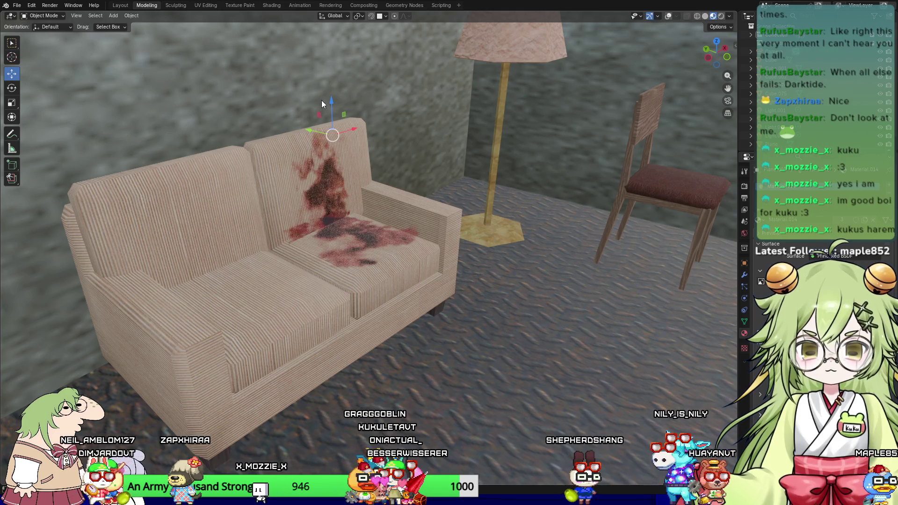
Step: Nudge the blood decal down the backrest and preview the room in Rendered shading
drag(333, 102, 333, 139)
mouse_move(632, 344)
middle_down()
mouse_move(509, 297)
mouse_move(504, 315)
middle_up()
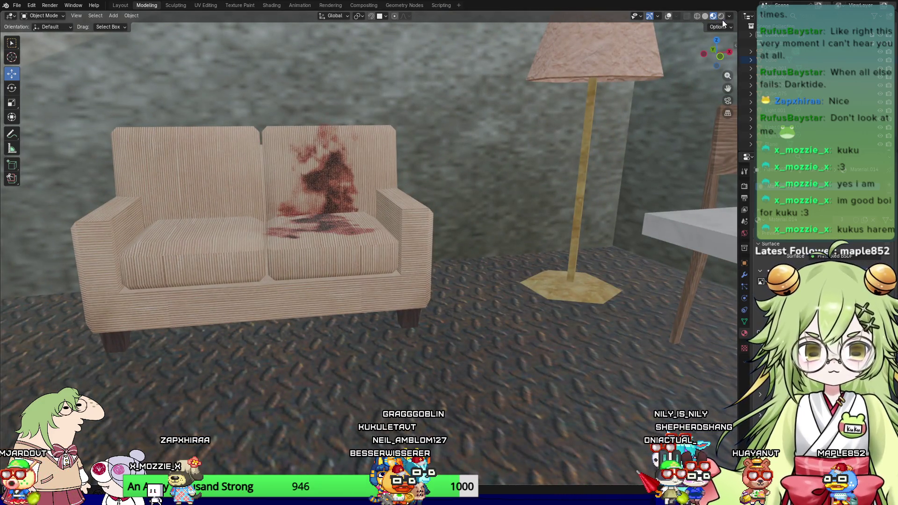
click(722, 18)
mouse_move(451, 305)
middle_down()
mouse_move(469, 336)
mouse_move(454, 322)
middle_up()
mouse_move(468, 371)
middle_down()
mouse_move(482, 327)
mouse_move(453, 374)
mouse_move(494, 356)
mouse_move(532, 373)
mouse_move(533, 321)
mouse_move(470, 348)
mouse_move(387, 275)
mouse_move(301, 345)
mouse_move(597, 349)
mouse_move(518, 324)
mouse_move(537, 345)
mouse_move(573, 344)
mouse_move(596, 317)
mouse_move(484, 352)
mouse_move(575, 345)
mouse_move(490, 362)
mouse_move(447, 382)
mouse_move(449, 353)
mouse_move(460, 353)
mouse_move(434, 352)
middle_up()
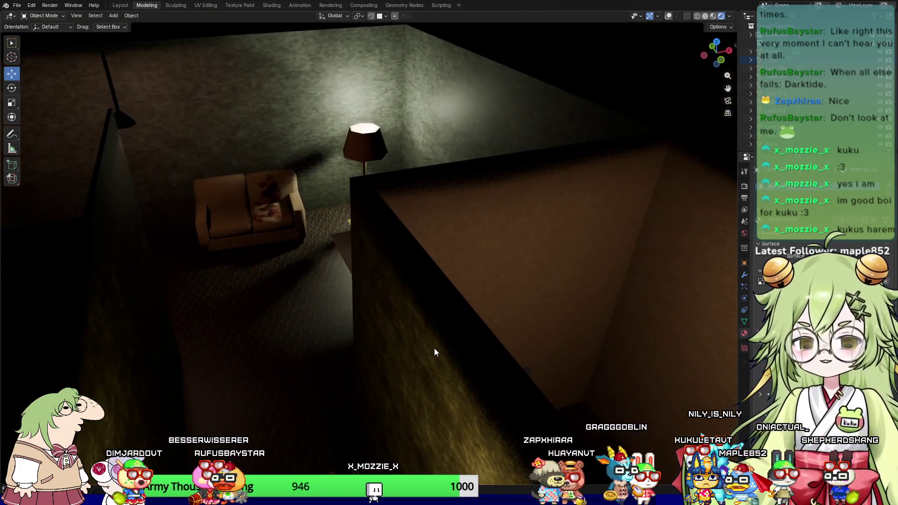
Step: Look through the scene camera at the bed and start Walk Navigation
key(KP_0)
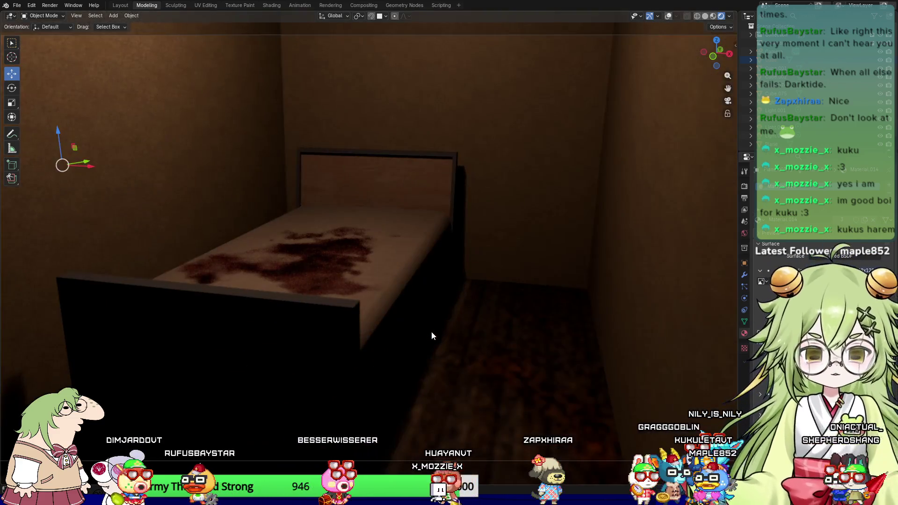
click(95, 16)
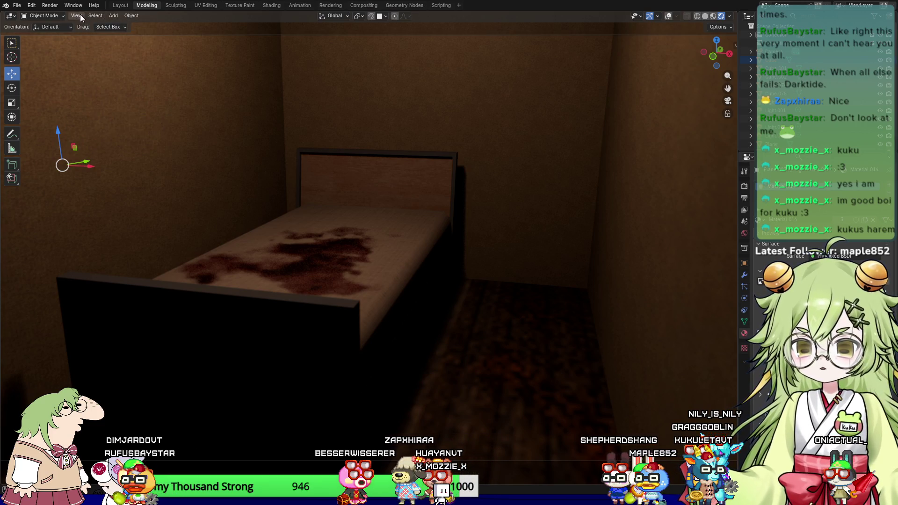
click(76, 16)
mouse_move(125, 134)
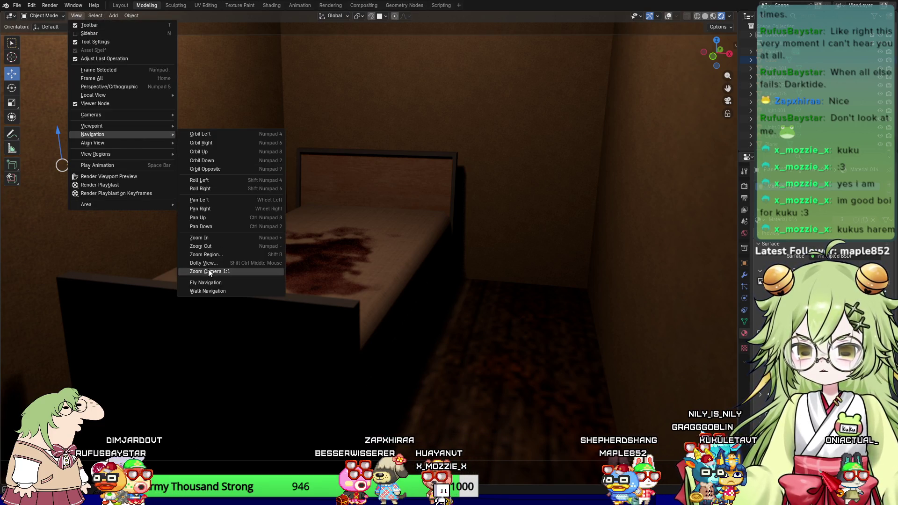
click(206, 291)
Step: Walk back down the corridor into the living room, past the sofa to the lampshade
key(s)
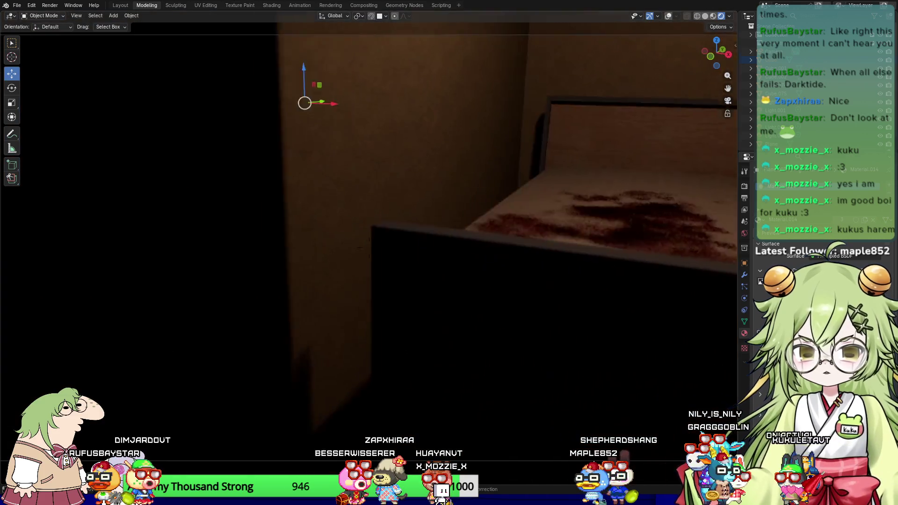
key(s)
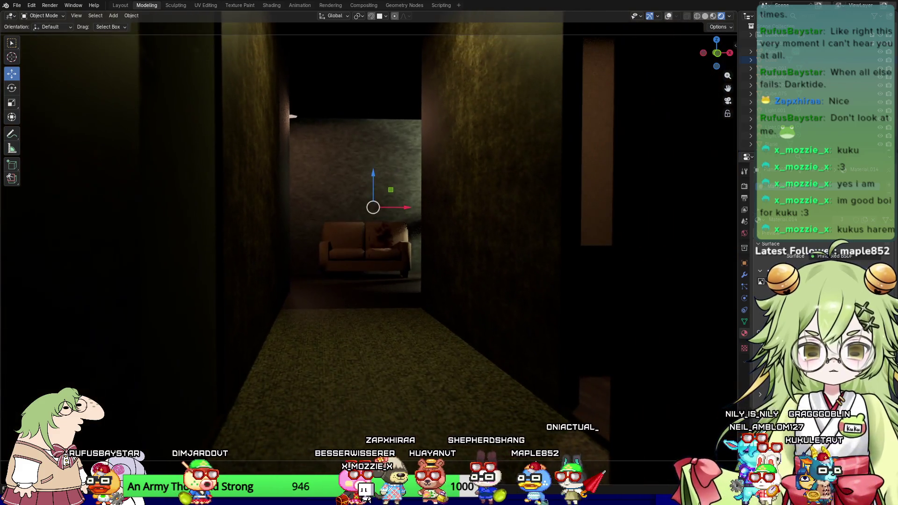
key(w)
key(w)
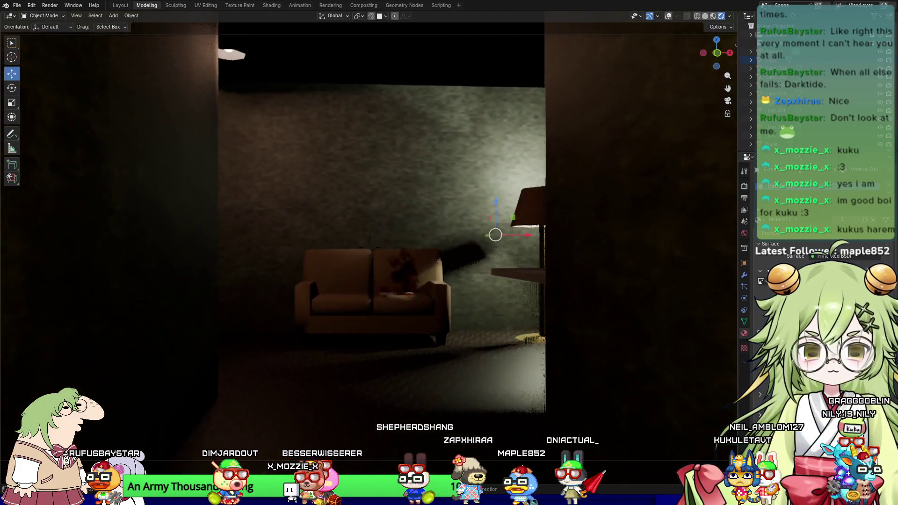
key(w)
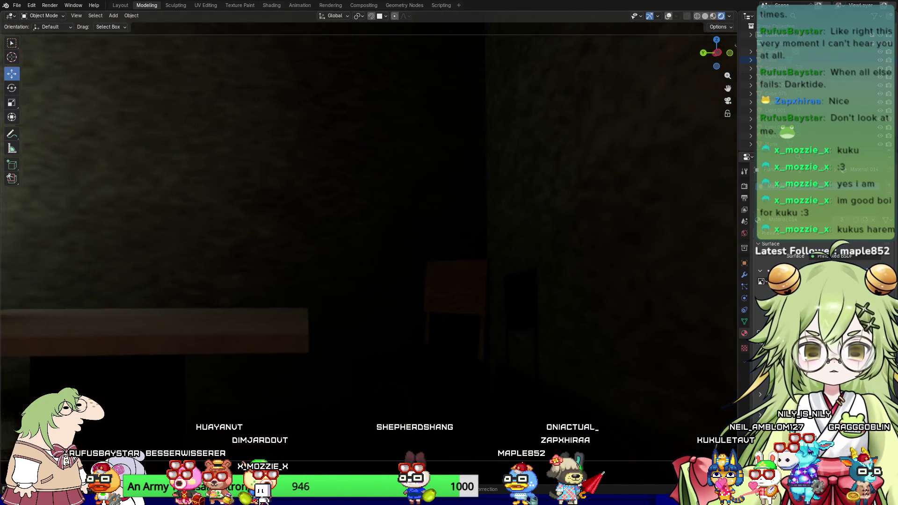
key(w)
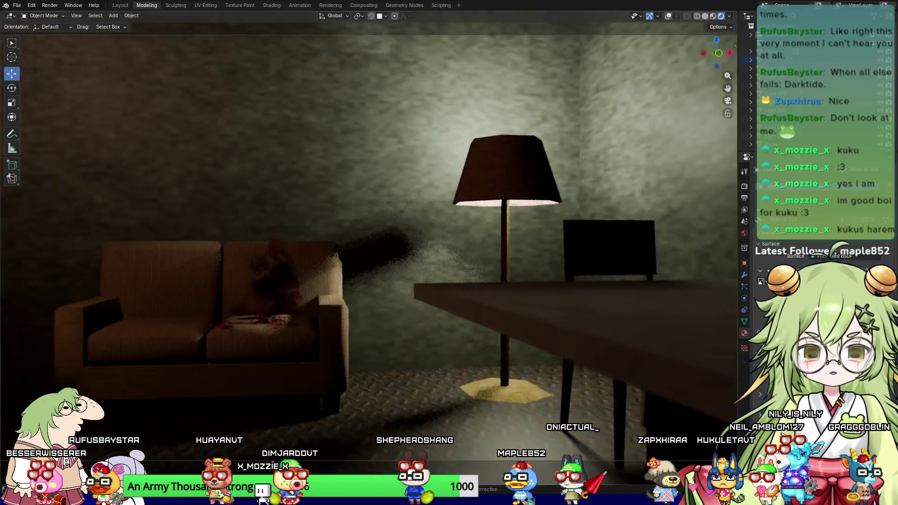
key(w)
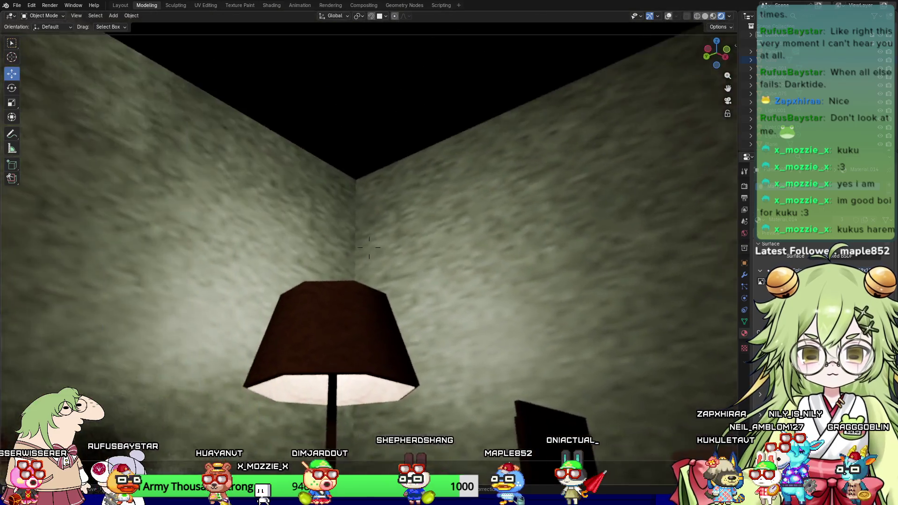
key(w)
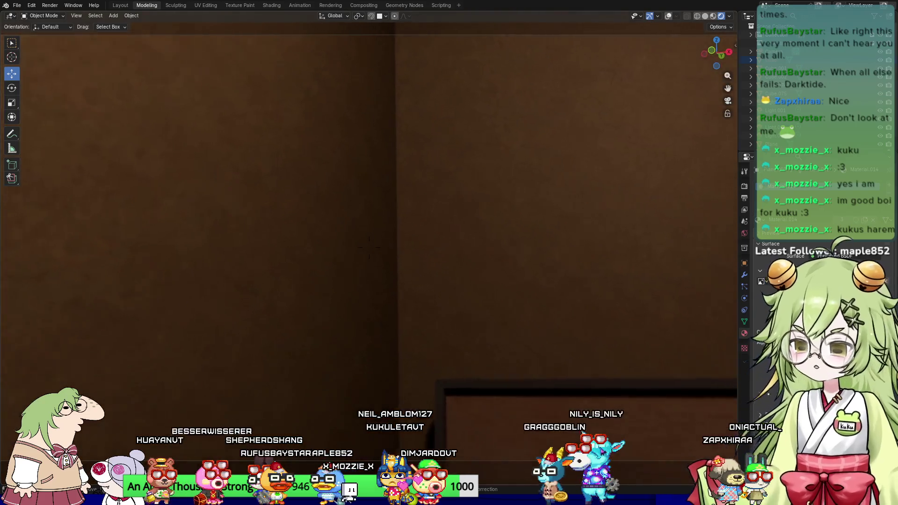
key(s)
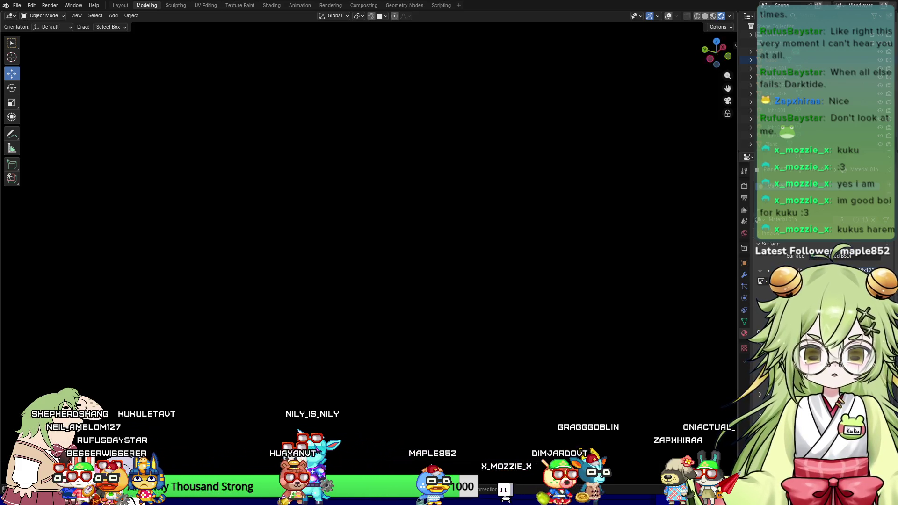
Step: Exit walk mode and orbit to a high view over the lit living room and bedroom
key(Escape)
mouse_move(363, 293)
middle_down()
mouse_move(383, 341)
mouse_move(391, 332)
mouse_move(349, 316)
middle_up()
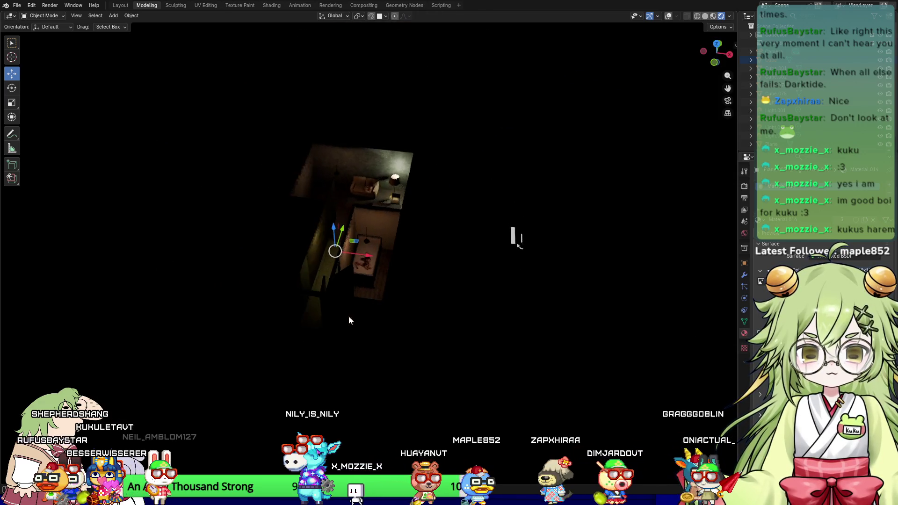
mouse_move(409, 311)
middle_down()
mouse_move(465, 309)
mouse_move(465, 345)
mouse_move(543, 316)
mouse_move(477, 331)
mouse_move(399, 316)
middle_up()
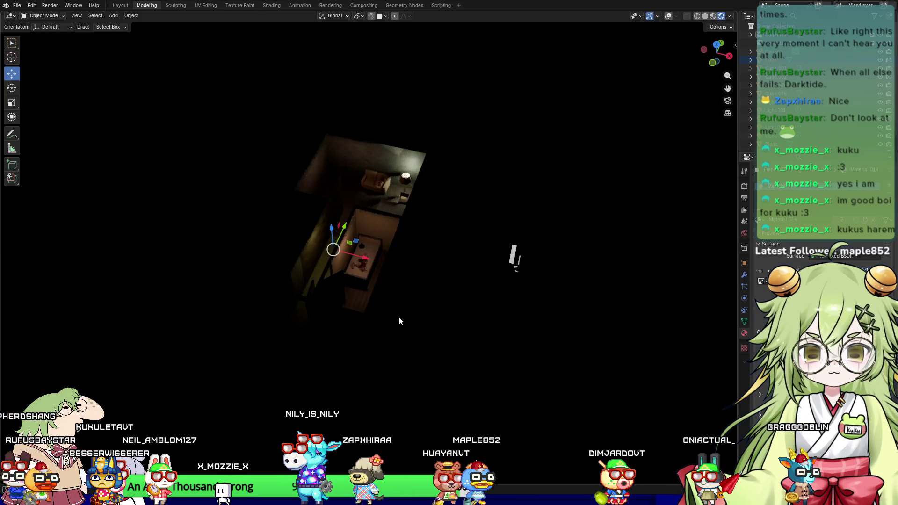
scroll(407, 315, up, 4)
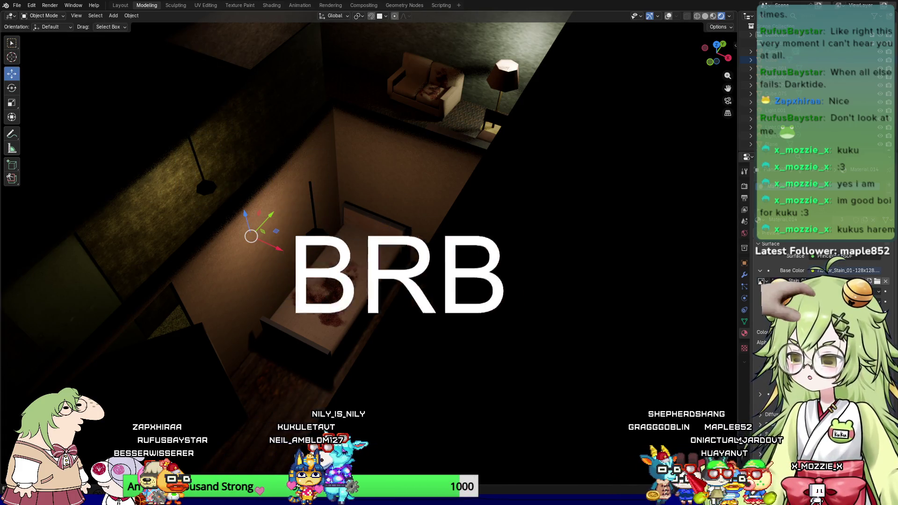
mouse_move(617, 327)
middle_down()
mouse_move(608, 332)
mouse_move(679, 244)
mouse_move(598, 271)
mouse_move(540, 321)
middle_up()
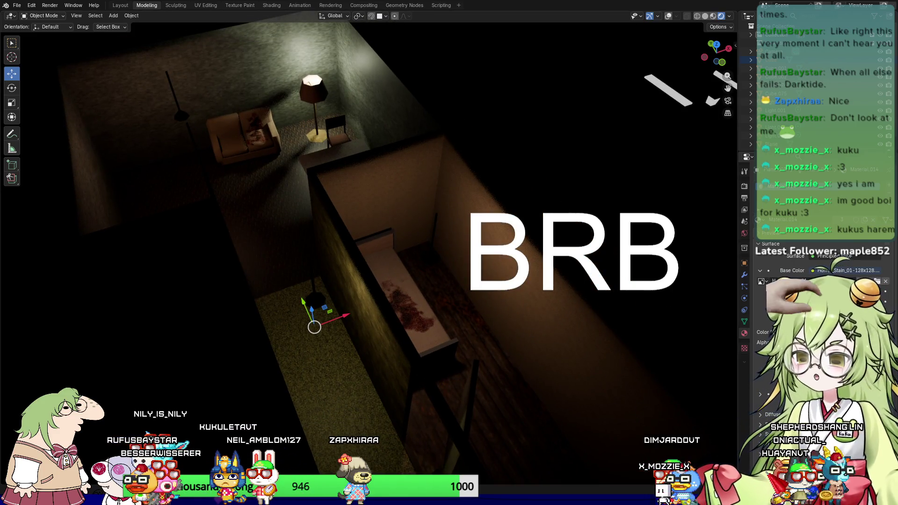
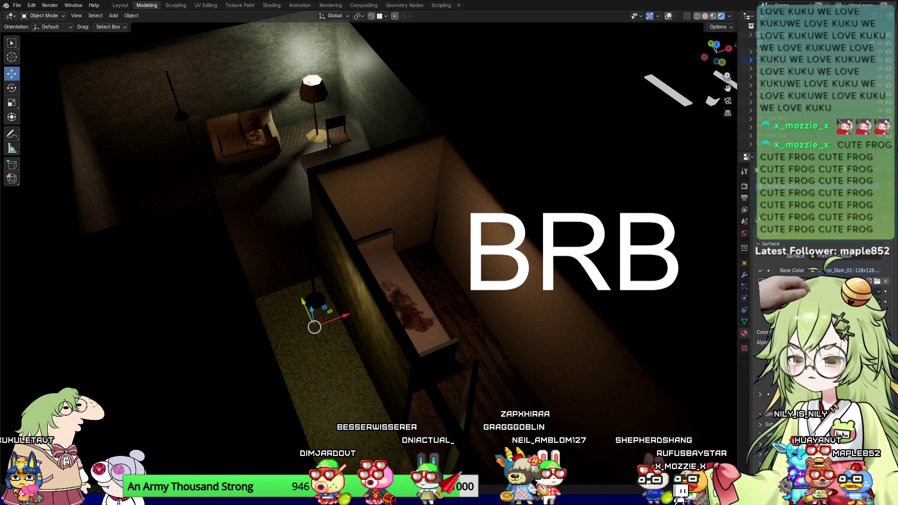
Step: Orbit and zoom to overhead views of the apartment and the bedroom
mouse_move(421, 299)
middle_down()
mouse_move(431, 323)
mouse_move(427, 361)
mouse_move(415, 368)
middle_up()
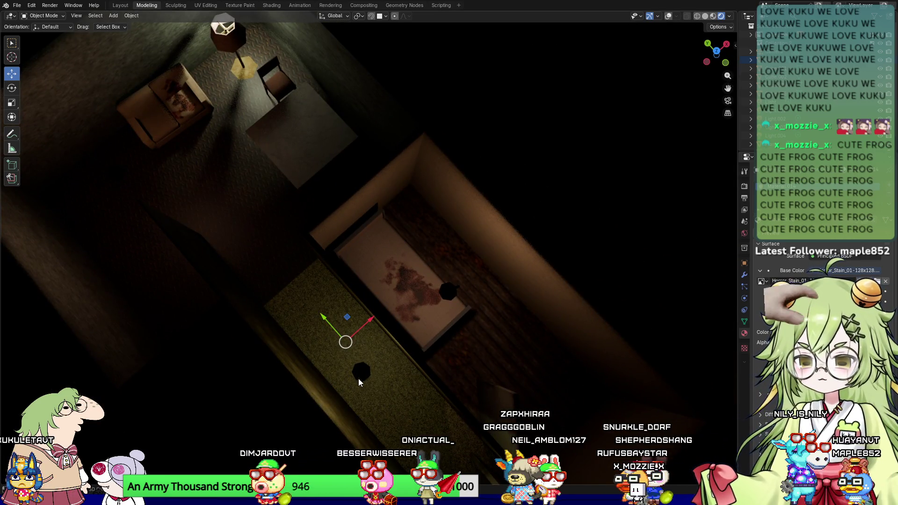
ctrl+scroll(375, 312, down, 5)
mouse_move(376, 317)
middle_down()
mouse_move(305, 296)
mouse_move(343, 262)
mouse_move(393, 268)
middle_up()
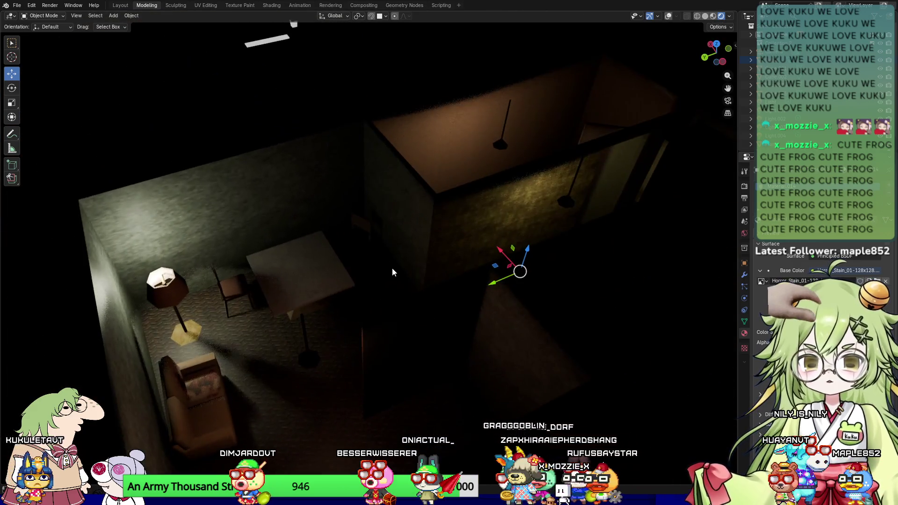
mouse_move(382, 300)
middle_down()
mouse_move(370, 307)
mouse_move(295, 295)
mouse_move(301, 283)
middle_up()
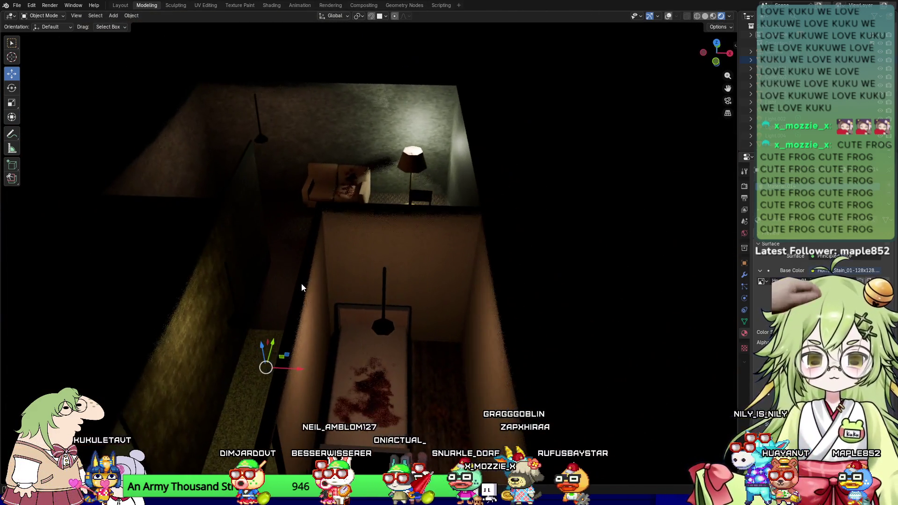
mouse_move(421, 377)
middle_down()
mouse_move(383, 299)
mouse_move(375, 410)
mouse_move(361, 385)
mouse_move(406, 381)
mouse_move(464, 316)
mouse_move(394, 329)
mouse_move(576, 184)
middle_up()
Step: Inspect the walls in material preview shading, then return to rendered shading
click(713, 16)
mouse_move(327, 304)
middle_down()
mouse_move(448, 376)
mouse_move(470, 341)
mouse_move(374, 346)
mouse_move(373, 331)
mouse_move(505, 361)
mouse_move(217, 314)
mouse_move(367, 346)
mouse_move(411, 344)
mouse_move(496, 271)
middle_up()
click(720, 16)
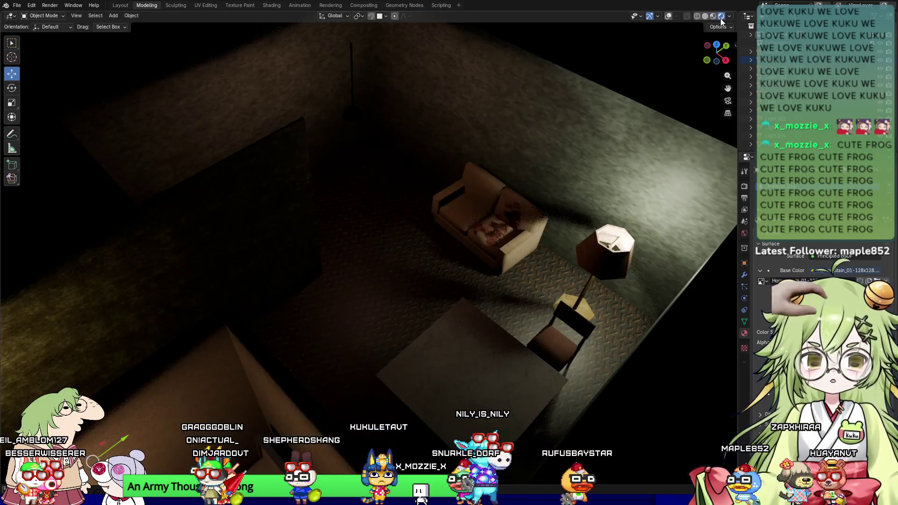
Step: Move in closer to look down at the wall and the blood-stained bed
mouse_move(328, 257)
middle_down()
mouse_move(425, 262)
mouse_move(450, 302)
mouse_move(467, 217)
mouse_move(328, 341)
mouse_move(332, 315)
middle_up()
scroll(438, 281, up, 5)
scroll(467, 218, down, 4)
scroll(416, 357, up, 4)
mouse_move(416, 357)
middle_down()
mouse_move(399, 268)
mouse_move(415, 307)
mouse_move(459, 315)
mouse_move(348, 324)
mouse_move(297, 309)
mouse_move(390, 307)
mouse_move(407, 323)
mouse_move(415, 261)
mouse_move(423, 336)
mouse_move(444, 317)
mouse_move(484, 317)
mouse_move(487, 335)
mouse_move(519, 200)
middle_up()
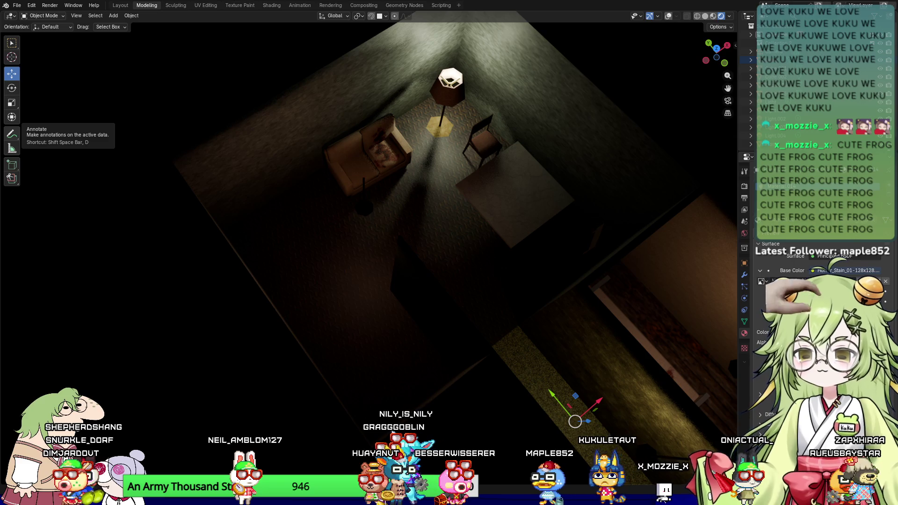
Step: Orbit around the room to a near top-down view of the rooms and corridor
mouse_move(328, 281)
middle_down()
mouse_move(365, 287)
mouse_move(337, 268)
mouse_move(425, 324)
middle_up()
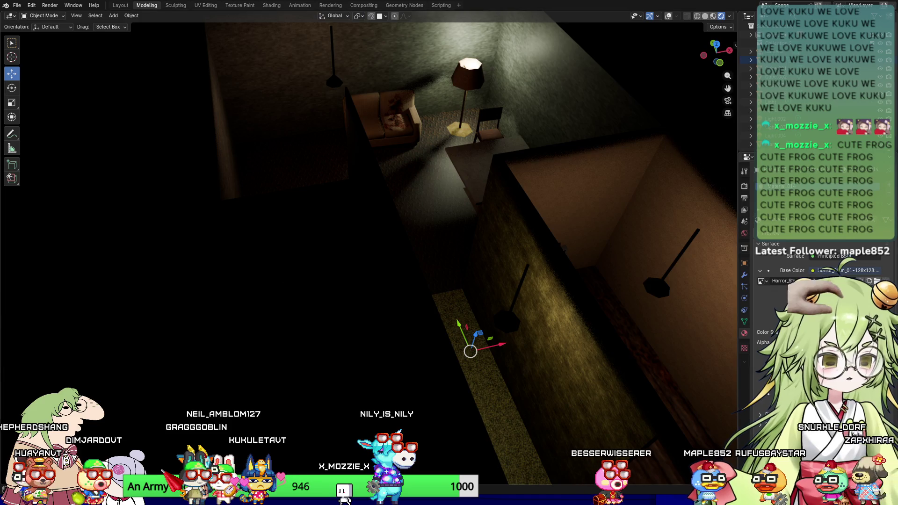
scroll(509, 307, down, 10)
mouse_move(507, 323)
middle_down()
mouse_move(473, 335)
mouse_move(487, 321)
mouse_move(460, 346)
mouse_move(403, 358)
mouse_move(420, 360)
middle_up()
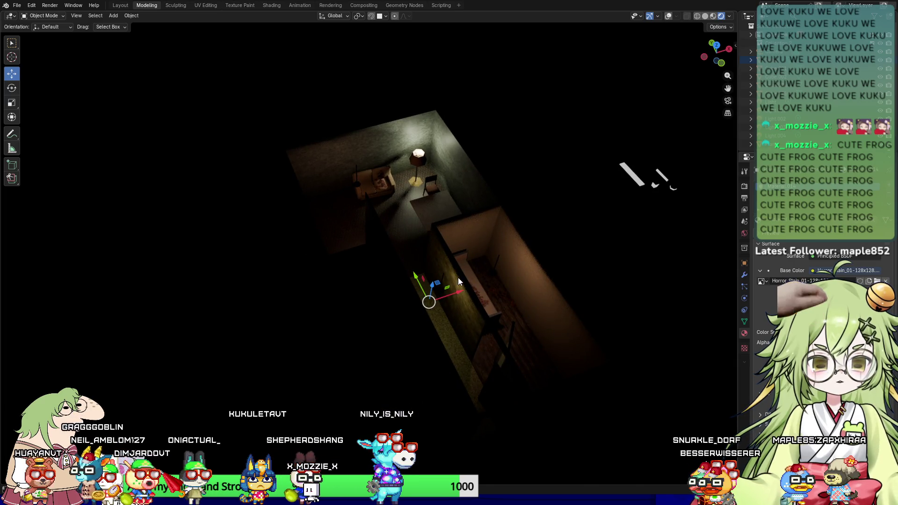
scroll(458, 277, down, 2)
scroll(459, 277, up, 1)
scroll(459, 277, down, 1)
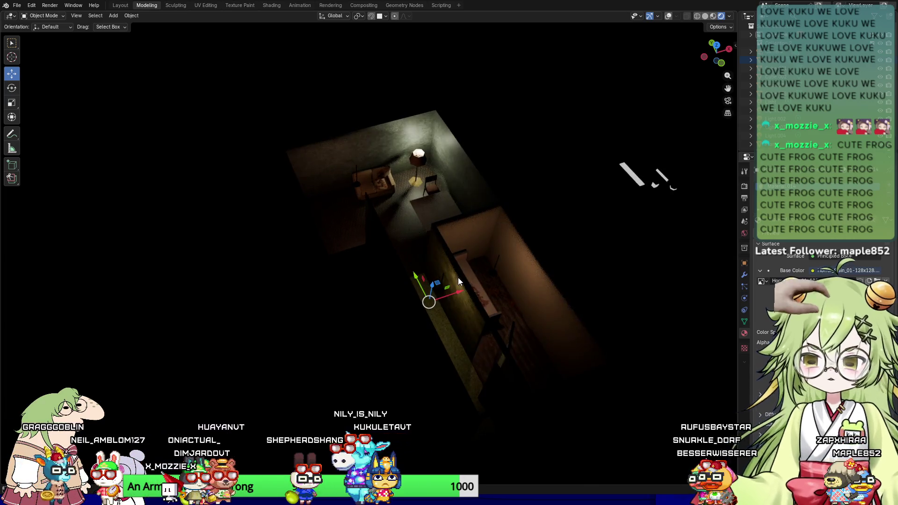
scroll(458, 277, up, 1)
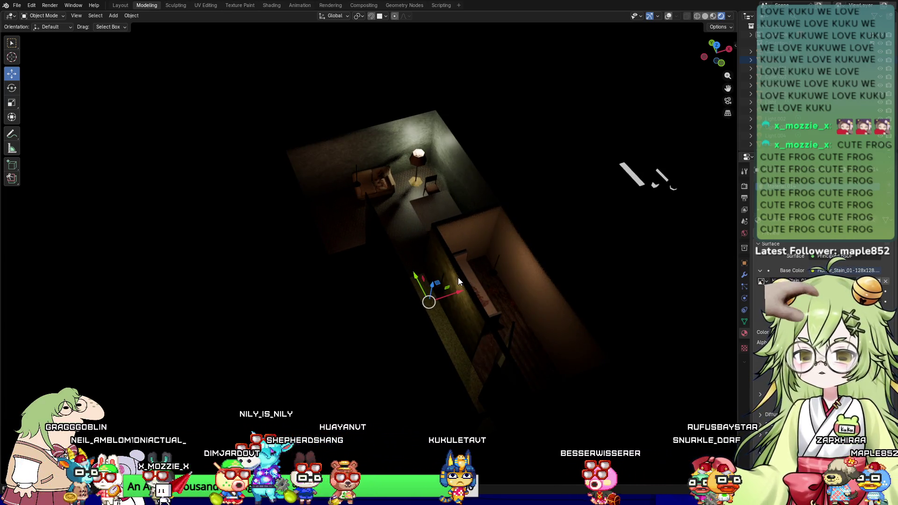
middle_drag(411, 319, 384, 302)
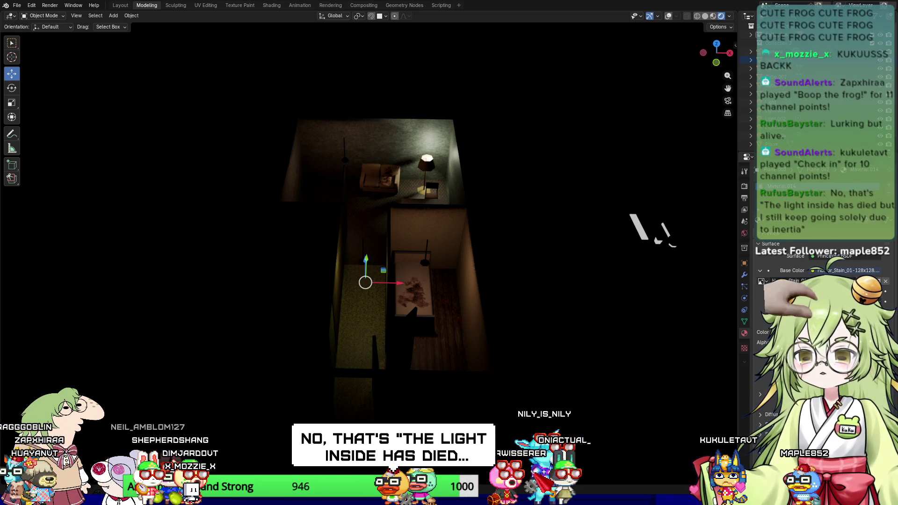
Step: Bring the view down to near floor level at a diagonal angle
middle_drag(194, 264, 185, 260)
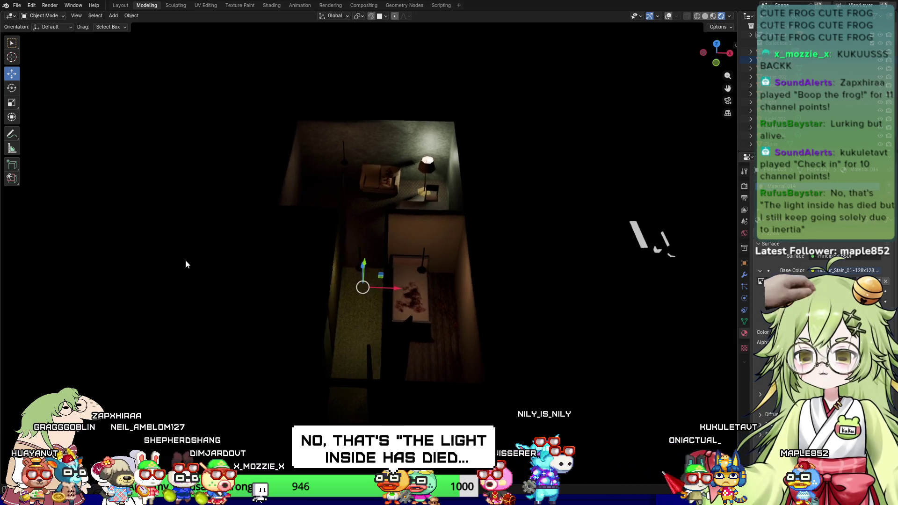
scroll(339, 251, up, 3)
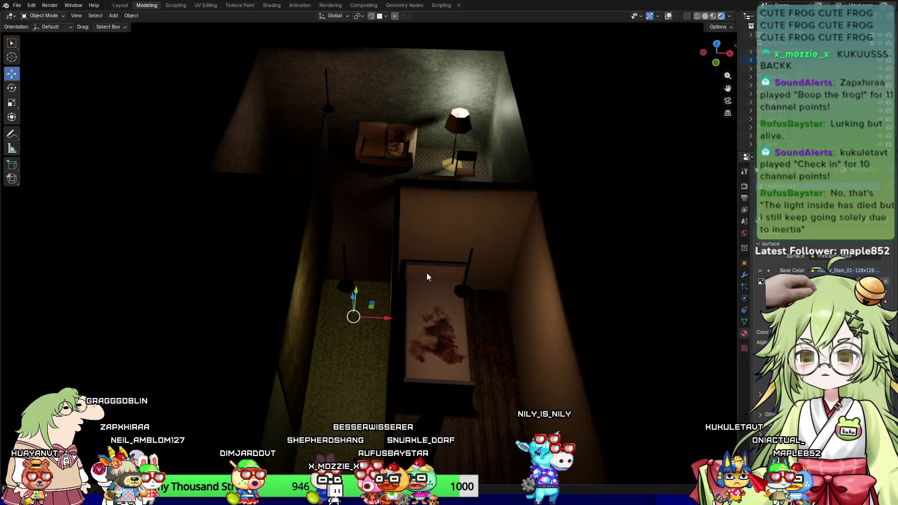
scroll(383, 272, up, 2)
mouse_move(383, 276)
middle_down()
mouse_move(328, 310)
mouse_move(257, 294)
mouse_move(398, 273)
mouse_move(381, 274)
middle_up()
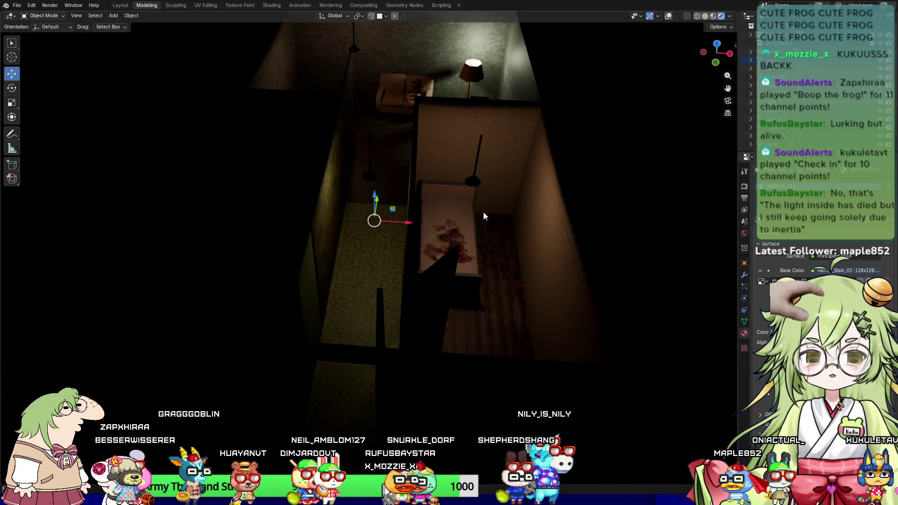
mouse_move(340, 251)
middle_down()
mouse_move(364, 225)
mouse_move(366, 204)
mouse_move(361, 217)
middle_up()
scroll(408, 254, up, 5)
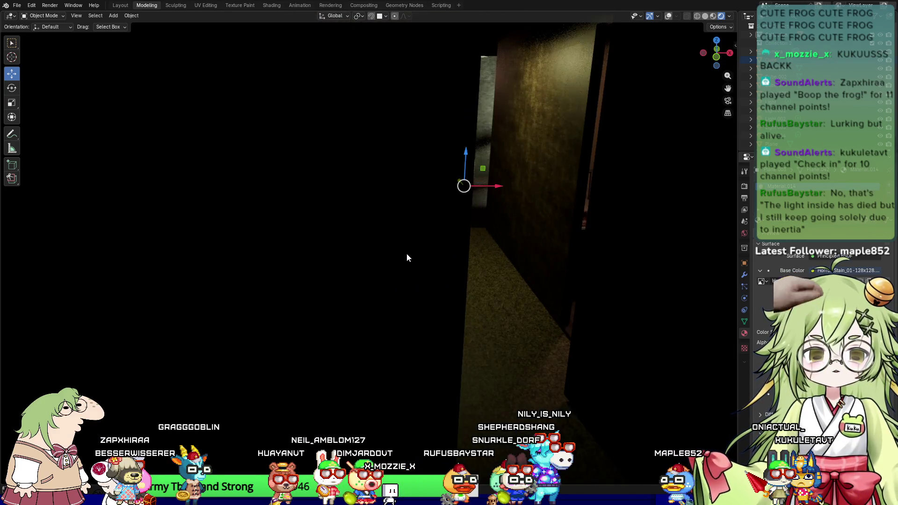
Step: Pan and recentre the view straight down the corridor toward the sofa
mouse_move(437, 255)
shift+middle_down()
mouse_move(465, 224)
mouse_move(477, 310)
mouse_move(464, 297)
mouse_move(465, 311)
mouse_move(485, 313)
mouse_move(506, 278)
shift+middle_up()
scroll(124, 246, down, 5)
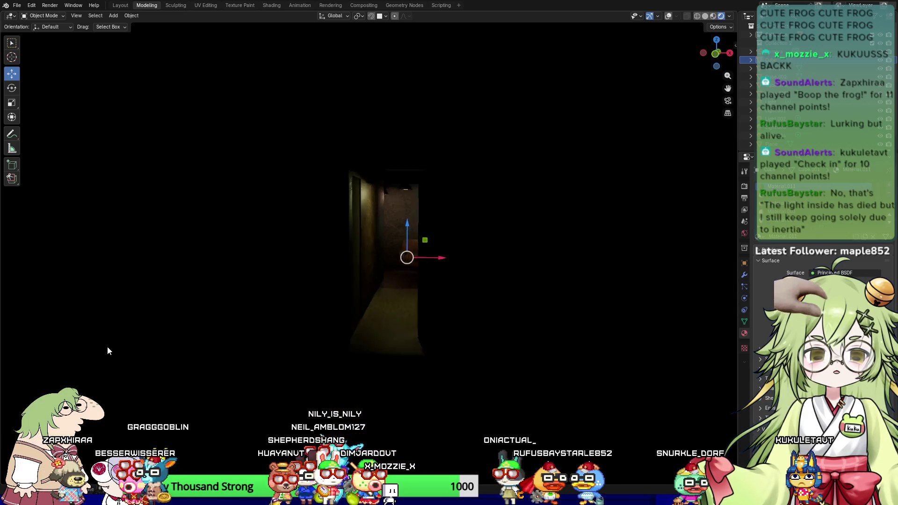
scroll(358, 310, up, 7)
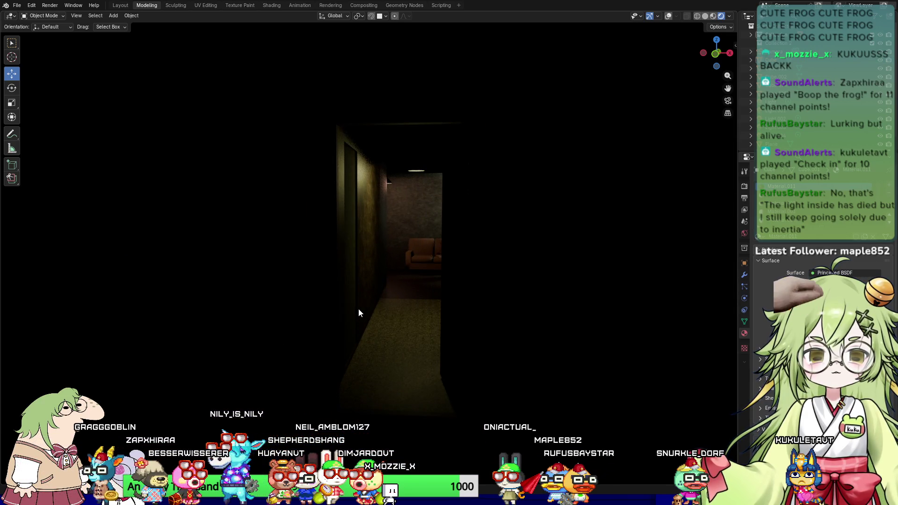
middle_drag(358, 308, 361, 305)
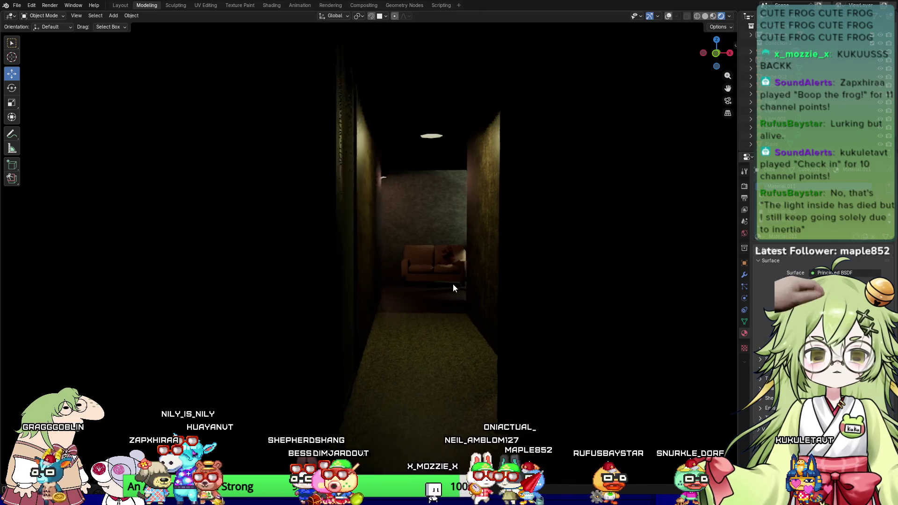
mouse_move(465, 287)
middle_down()
mouse_move(565, 259)
mouse_move(540, 283)
mouse_move(560, 274)
mouse_move(550, 300)
middle_up()
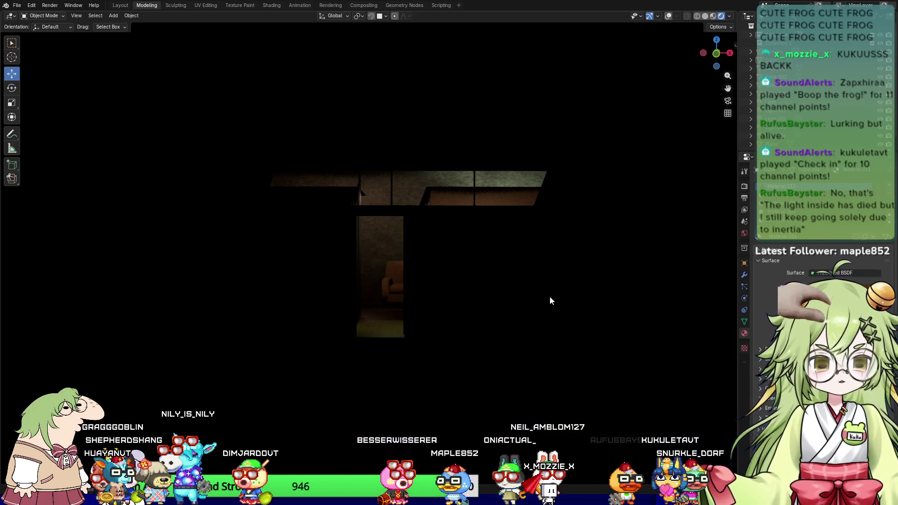
scroll(550, 300, up, 3)
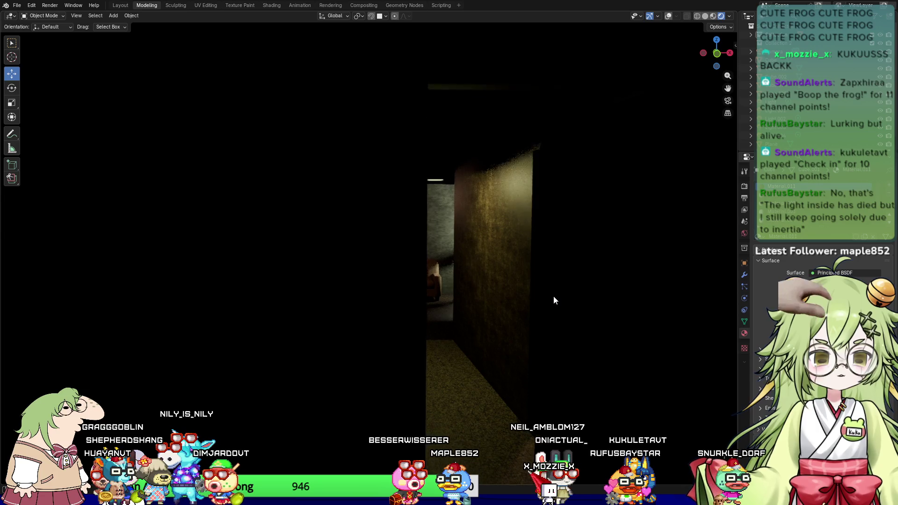
scroll(554, 300, down, 4)
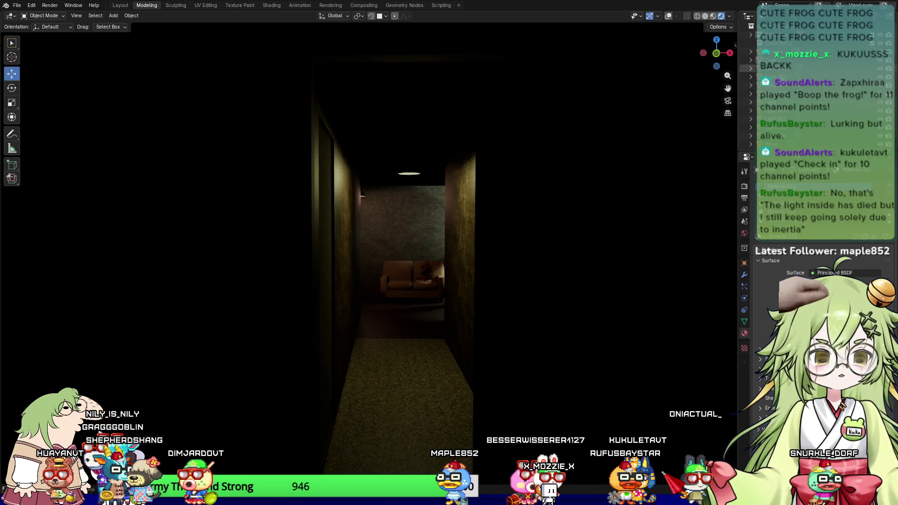
Step: Set the Render Engine to Cycles in Render Properties, replacing EEVEE
click(745, 186)
click(837, 184)
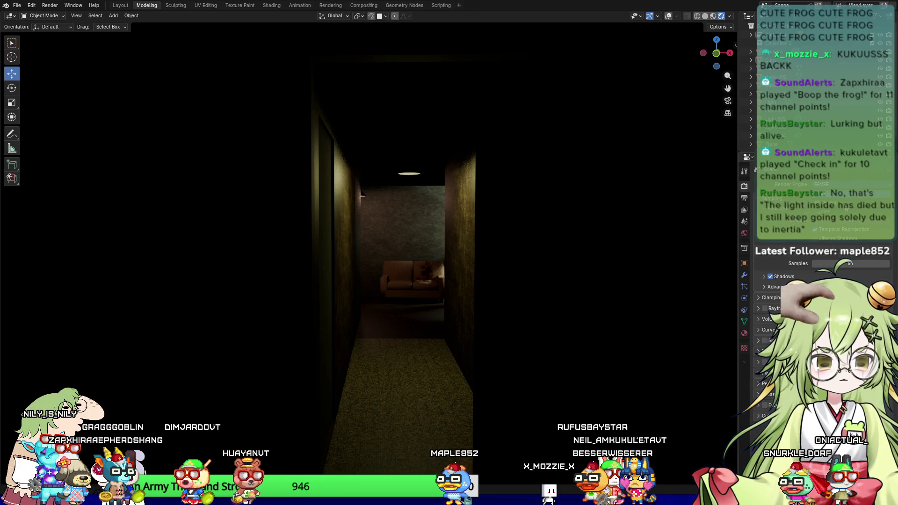
click(845, 213)
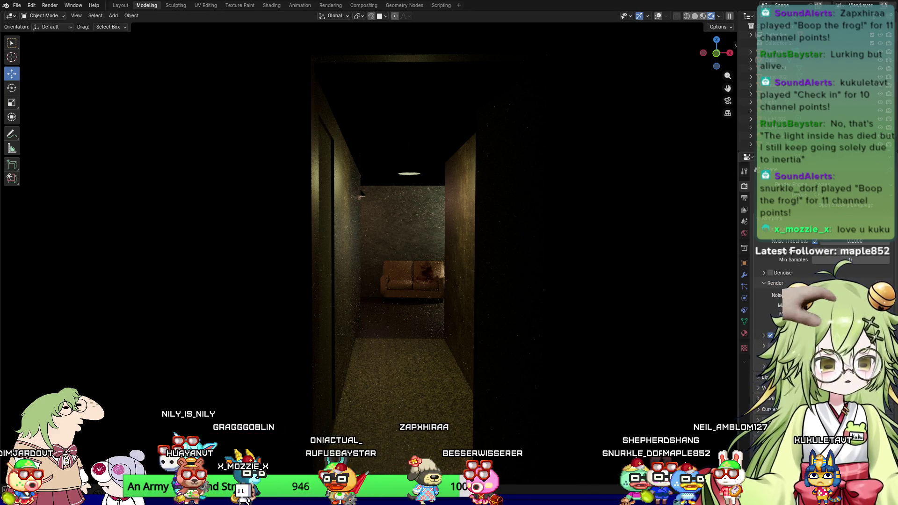
middle_drag(388, 225, 436, 240)
Step: Return to the camera view with Numpad 0 and start an F12 Cycles render
key(KP_0)
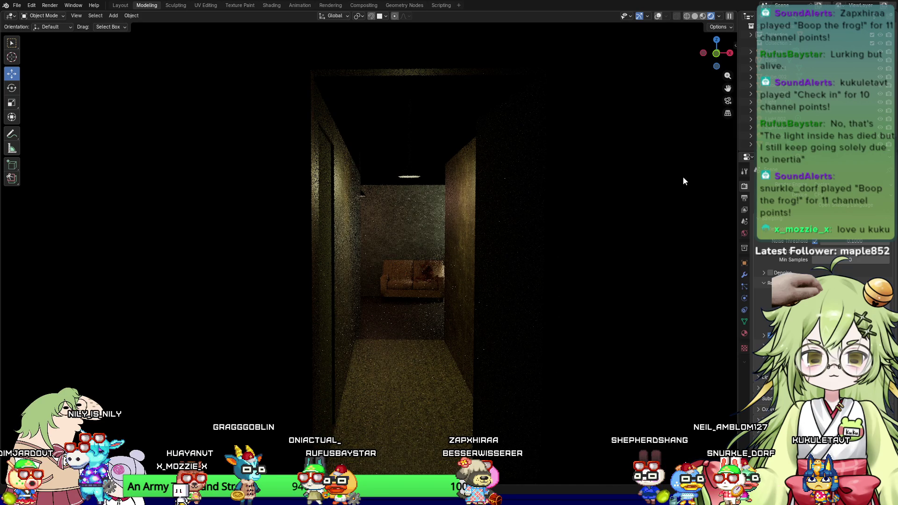
key(F12)
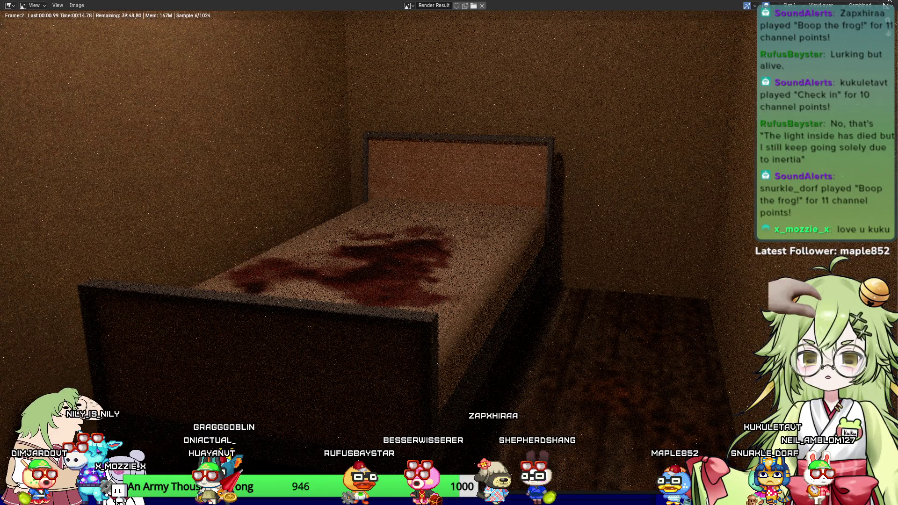
Step: Close the Render Result window to return to the Modeling workspace
click(889, 3)
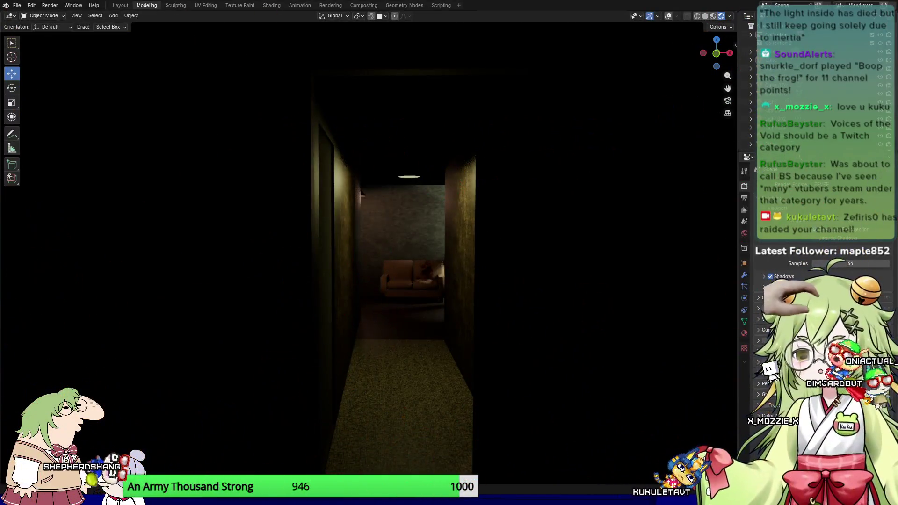
Step: Orbit from the hallway camera up over the corridor walls to overlook the lit room
mouse_move(384, 252)
middle_down()
mouse_move(353, 371)
mouse_move(369, 344)
mouse_move(405, 363)
mouse_move(428, 338)
mouse_move(458, 335)
mouse_move(1, 313)
middle_up()
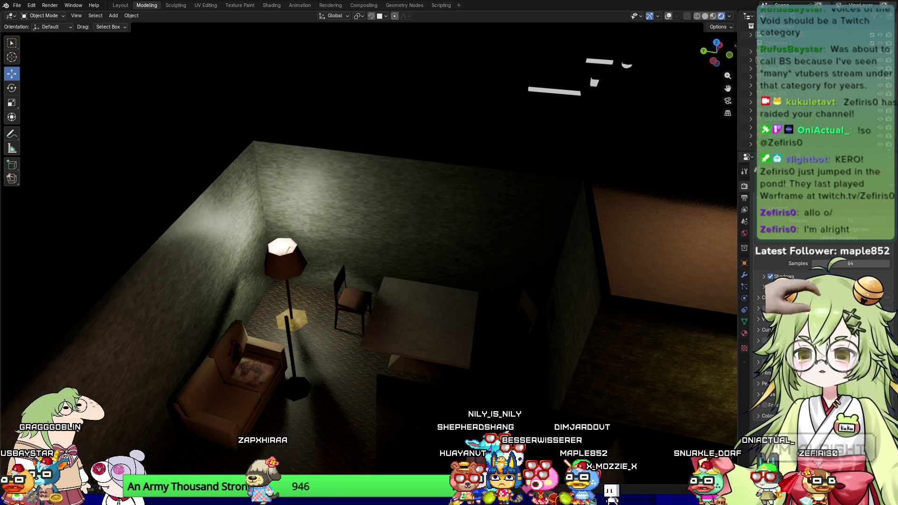
middle_drag(140, 365, 290, 351)
mouse_move(218, 358)
middle_down()
mouse_move(385, 358)
mouse_move(363, 384)
mouse_move(379, 295)
mouse_move(553, 246)
mouse_move(710, 273)
mouse_move(21, 251)
mouse_move(6, 233)
mouse_move(39, 263)
middle_up()
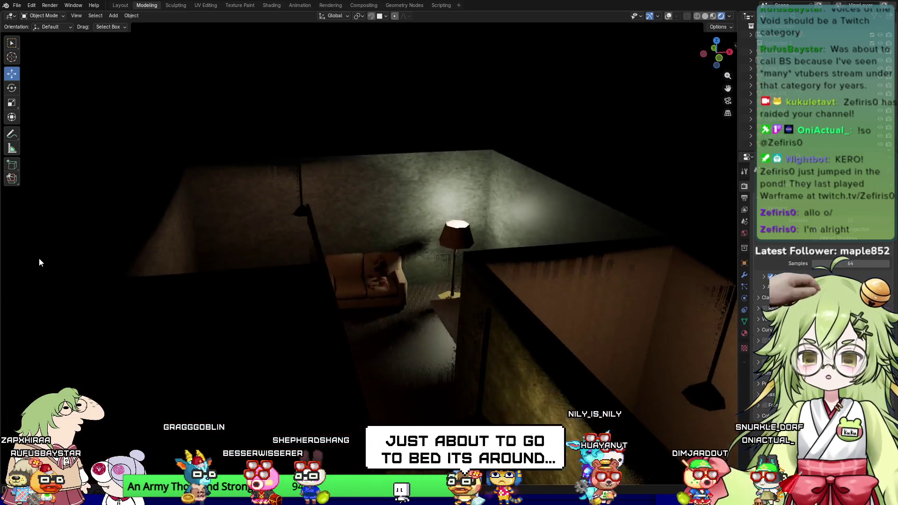
mouse_move(457, 367)
middle_down()
mouse_move(461, 392)
mouse_move(408, 358)
mouse_move(425, 353)
middle_up()
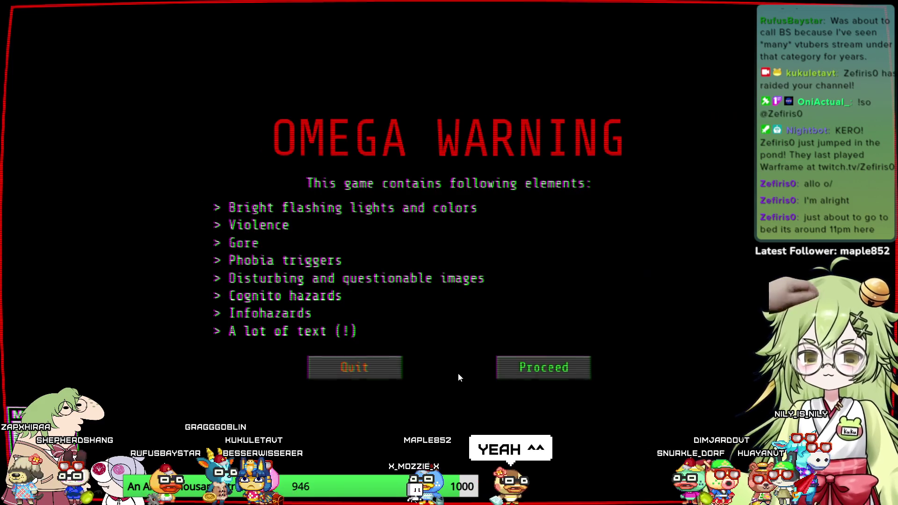
Step: Proceed past the content warning and expand Settings > Graphics > Basic
click(535, 366)
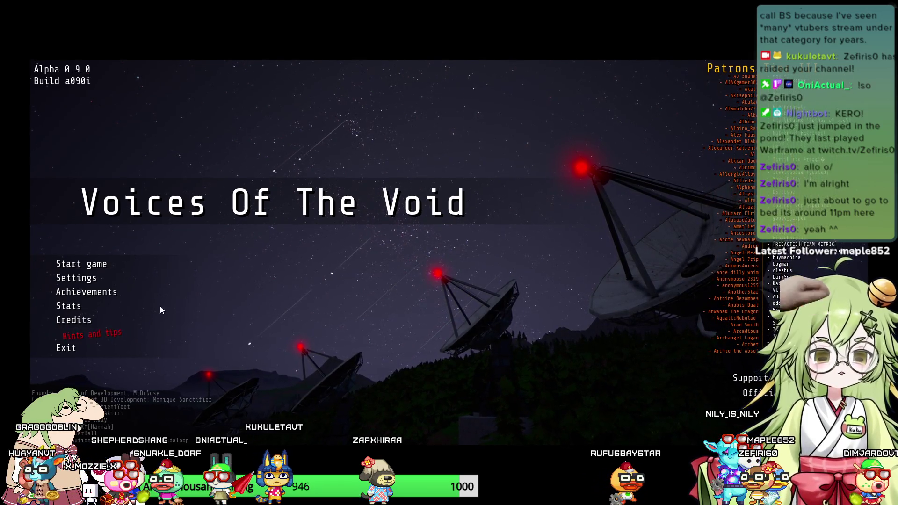
click(81, 278)
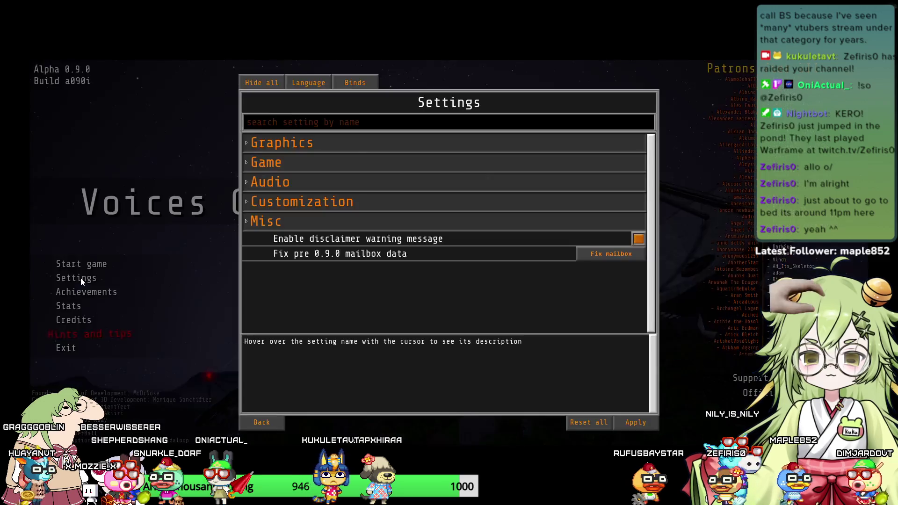
click(293, 145)
click(294, 161)
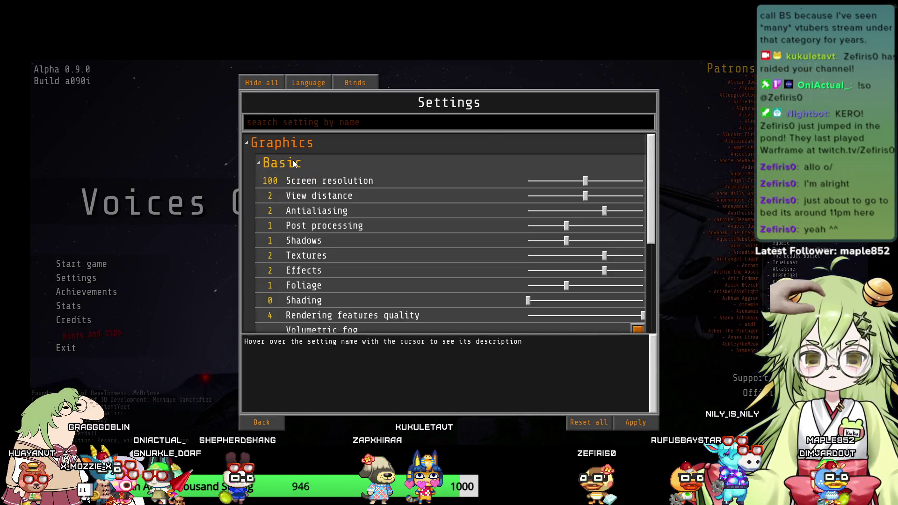
Step: Collapse and close the settings, then choose Start game
click(321, 159)
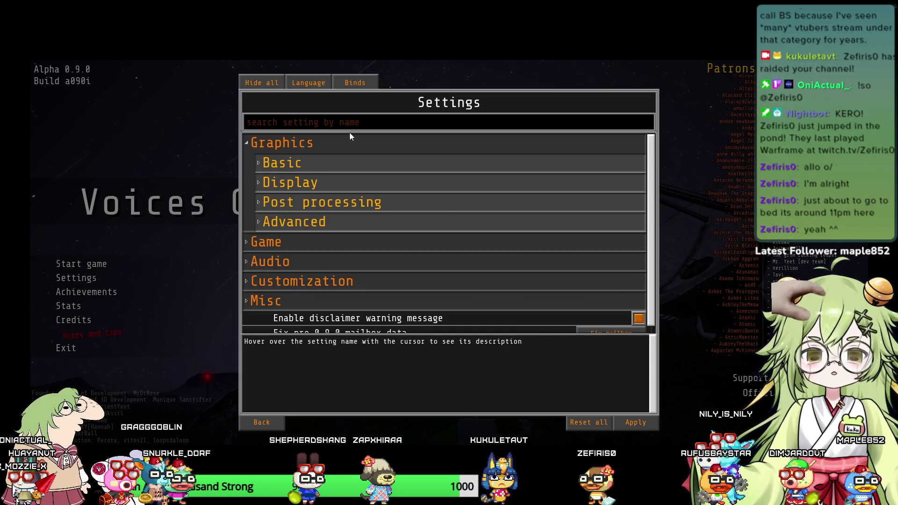
key(Escape)
click(96, 264)
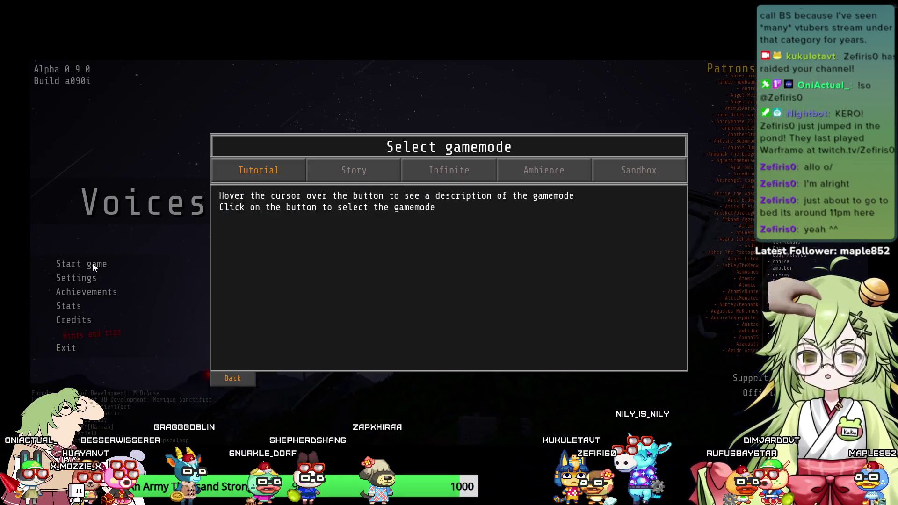
Step: Read the Tutorial mode description, then launch the Tutorial
mouse_move(299, 168)
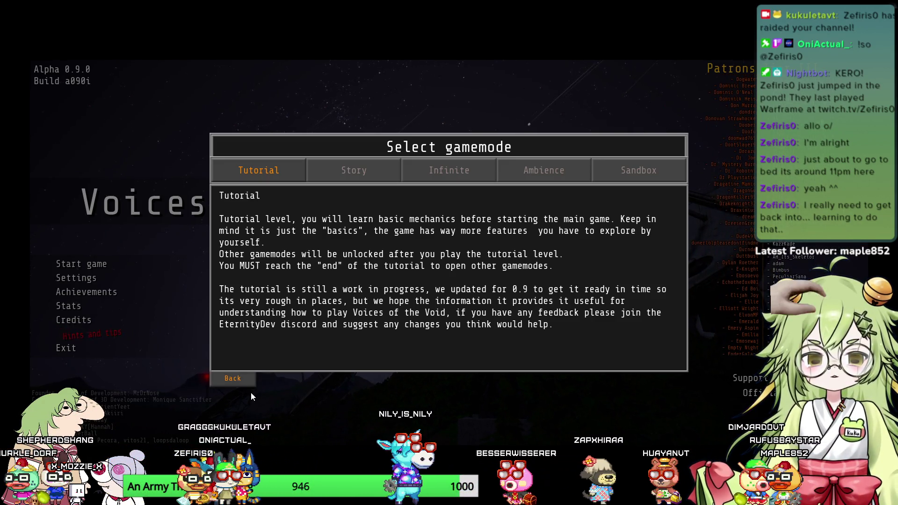
click(255, 176)
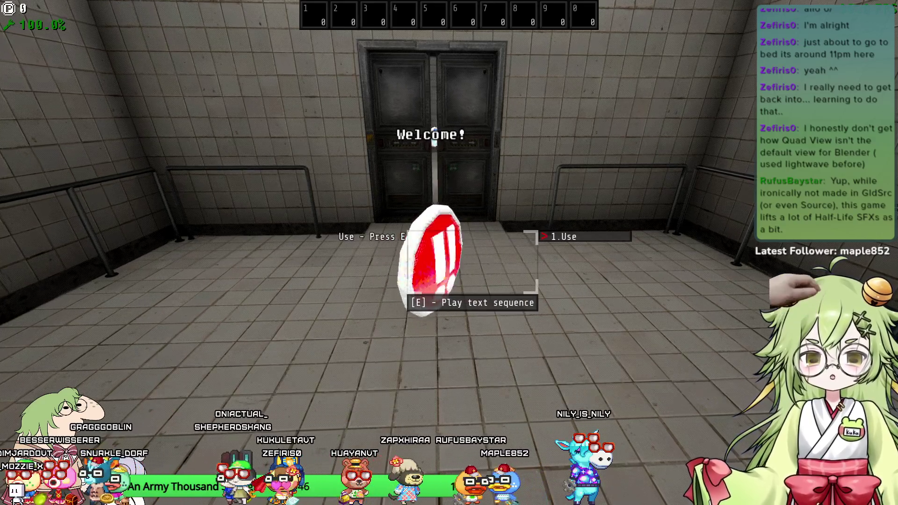
Step: Walk out of the elevator to the blue info orb and play its basic controls text
key(w)
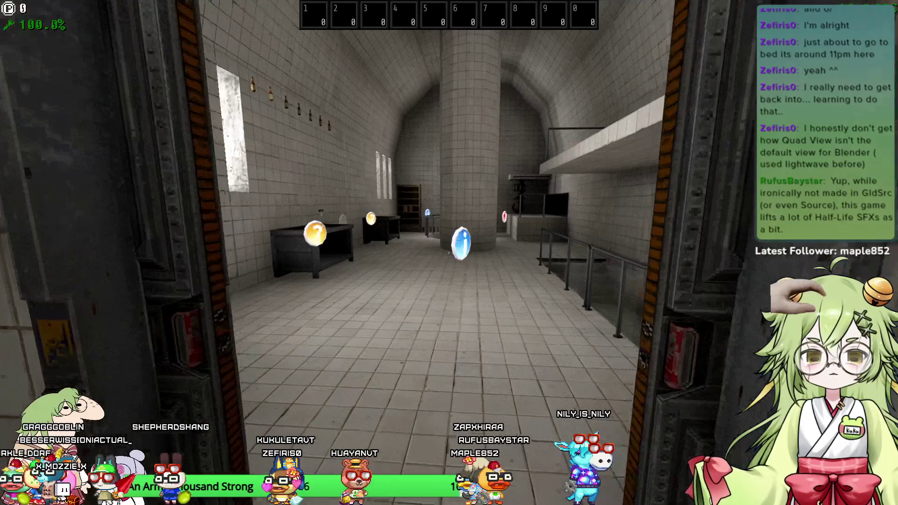
key(w)
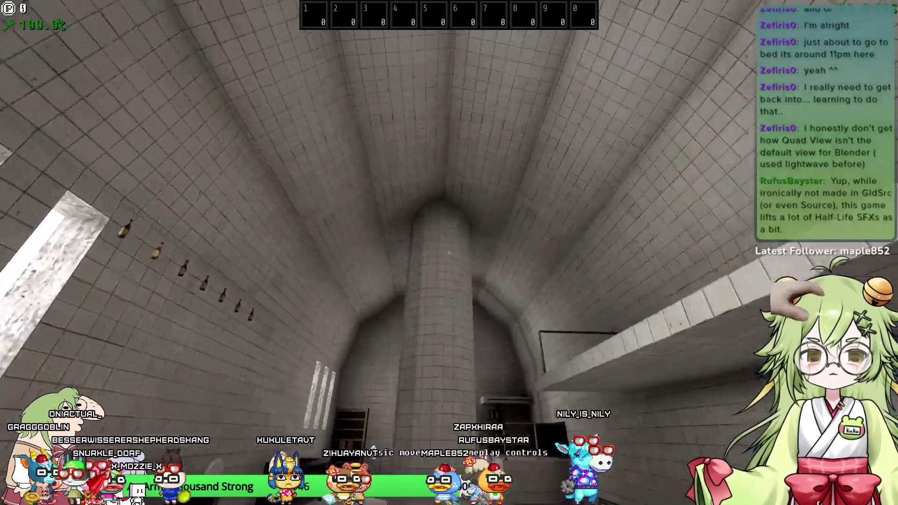
key(w)
key(w)
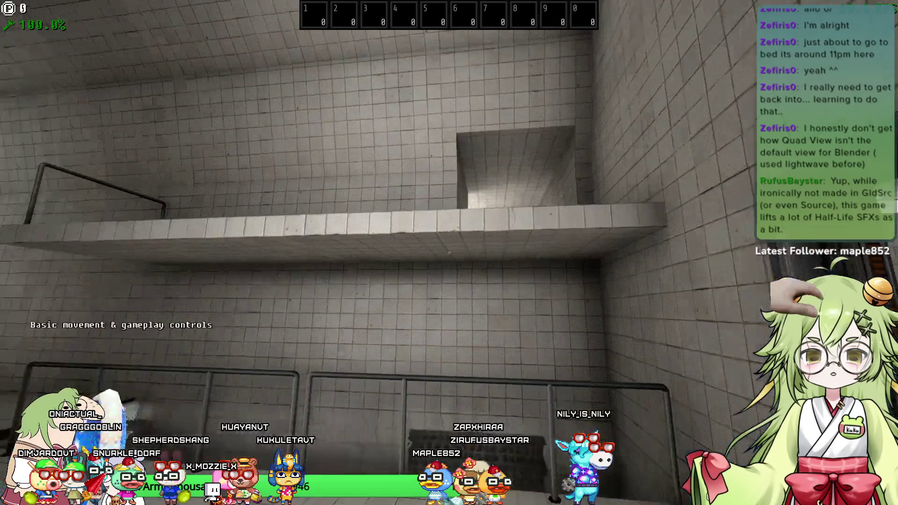
key(w)
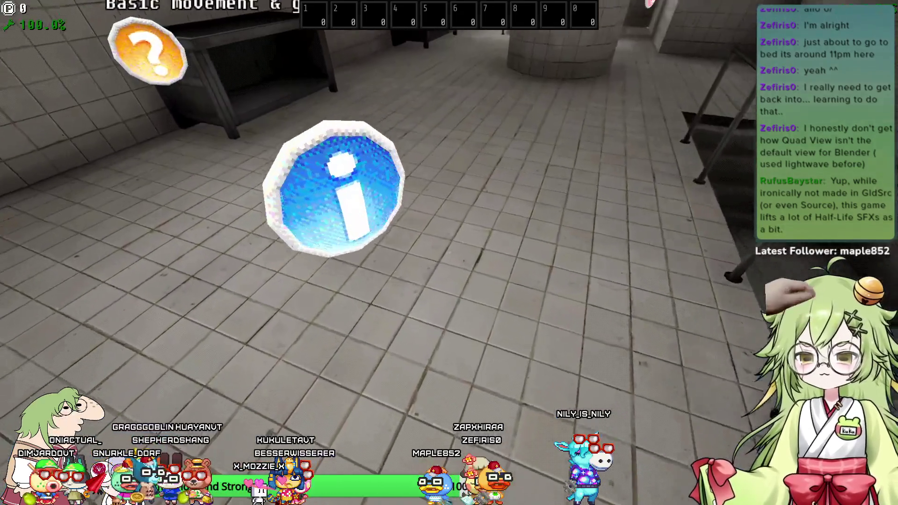
key(e)
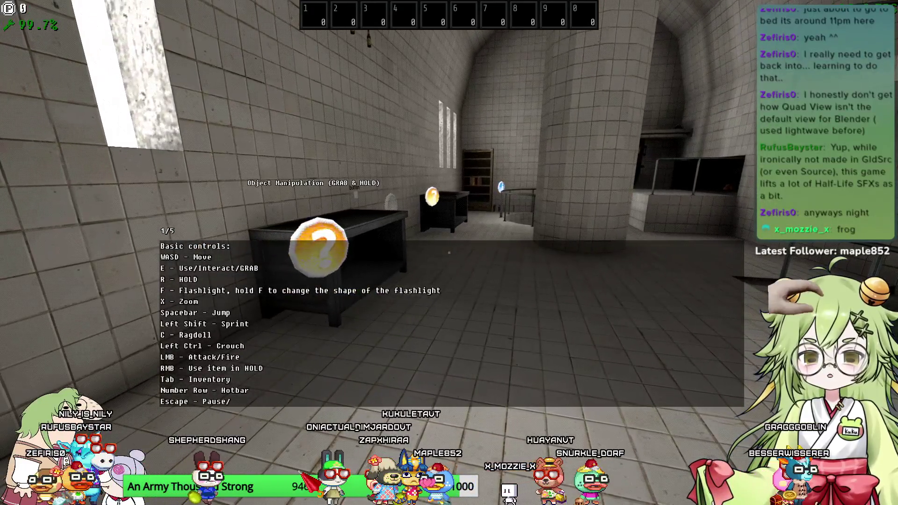
Step: Walk to the desk's question coin and play its GRAB text
key(Tab)
key(Tab)
key(w)
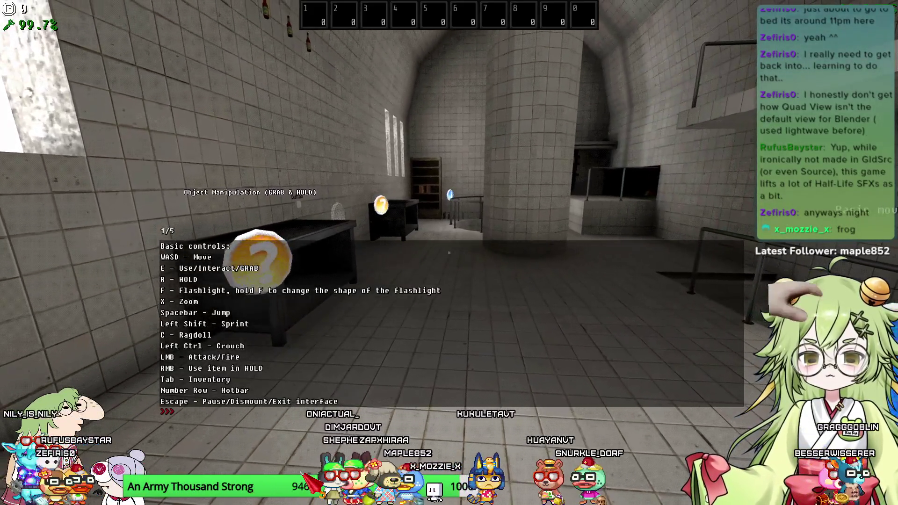
key(e)
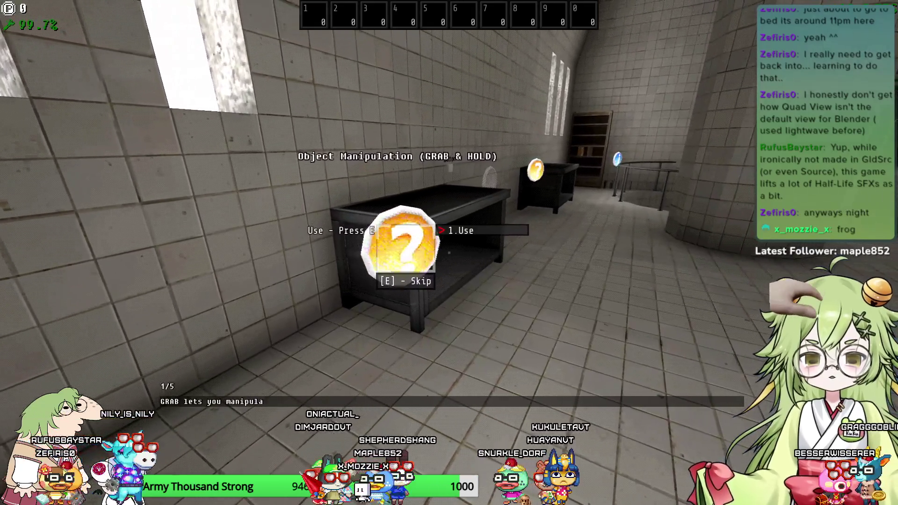
key(w)
key(e)
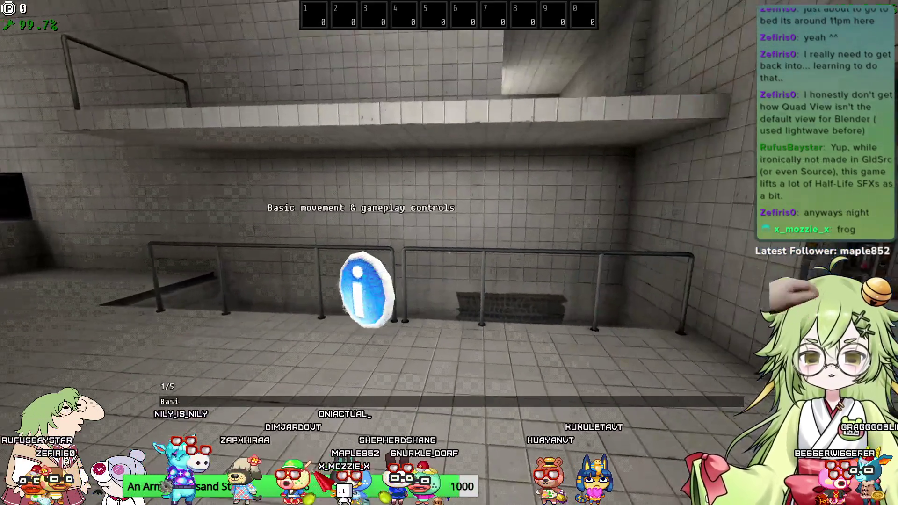
key(w)
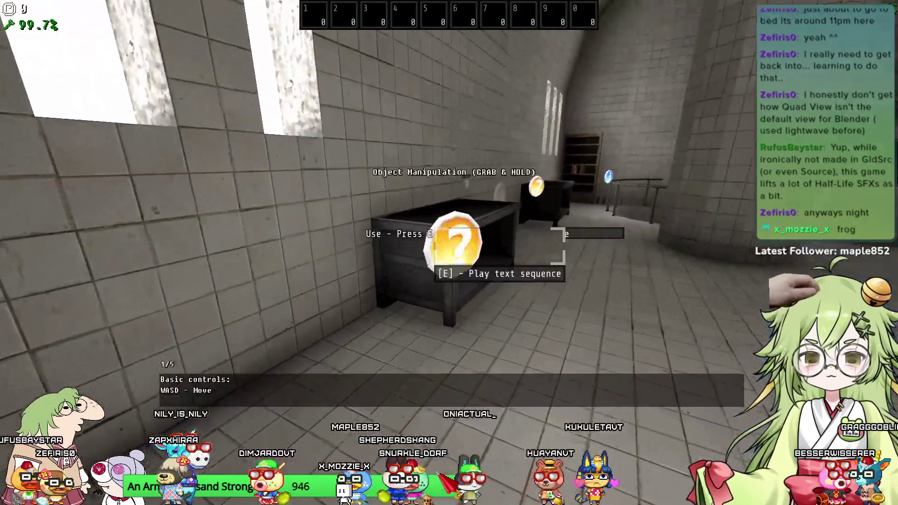
key(e)
Step: Walk up to the desk and press the wall button above it
key(w)
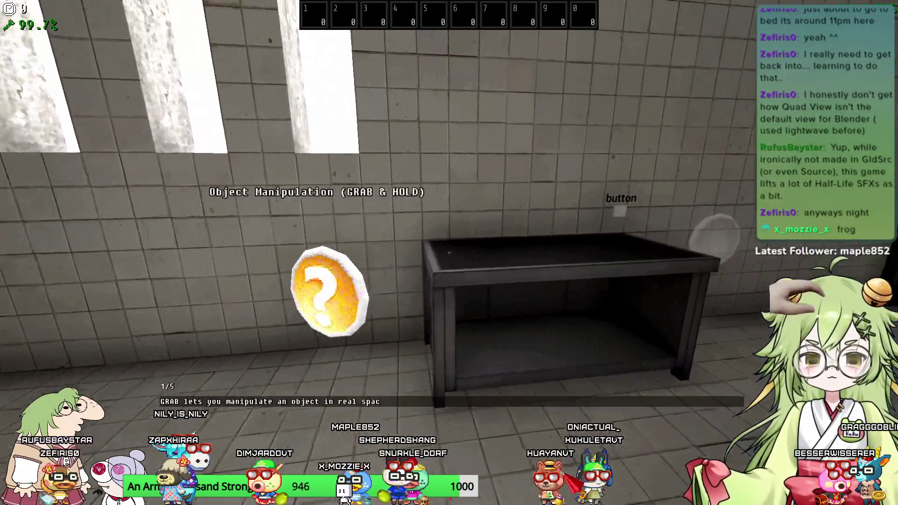
key(w)
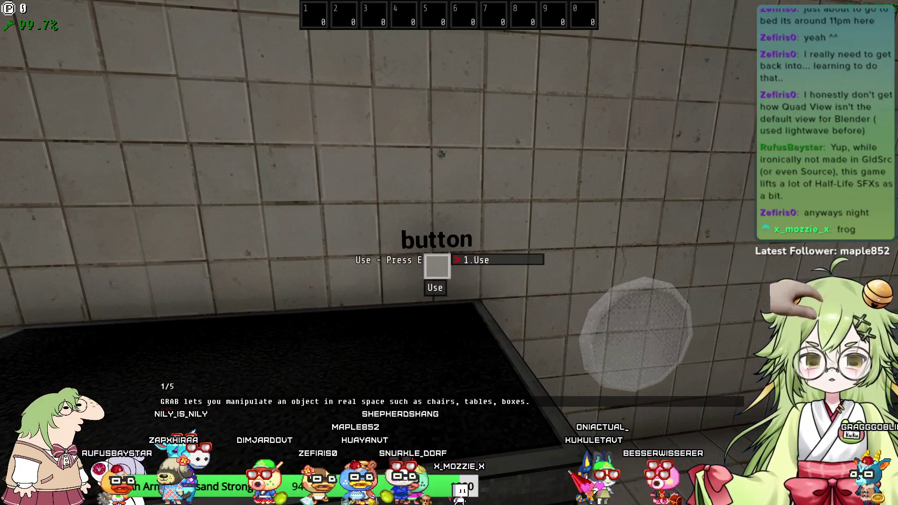
key(e)
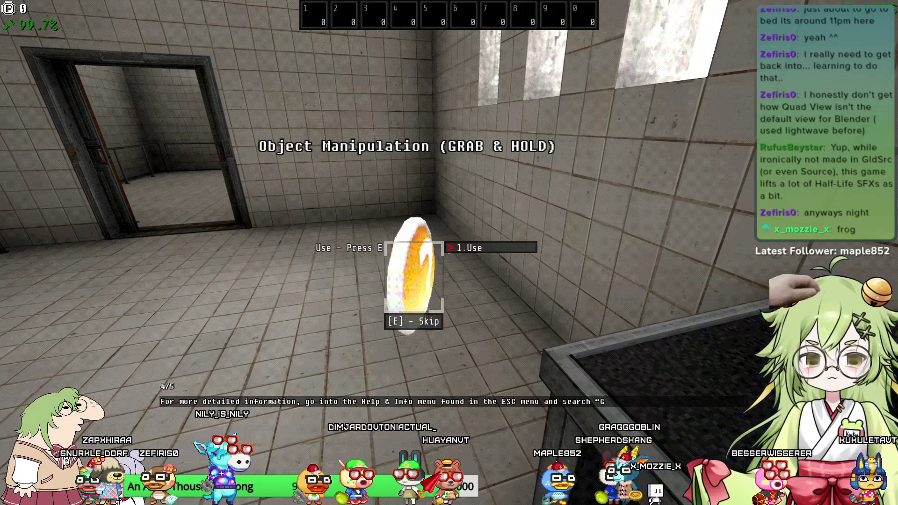
Step: Advance through the grab and hold info cards beside the metal table
key(e)
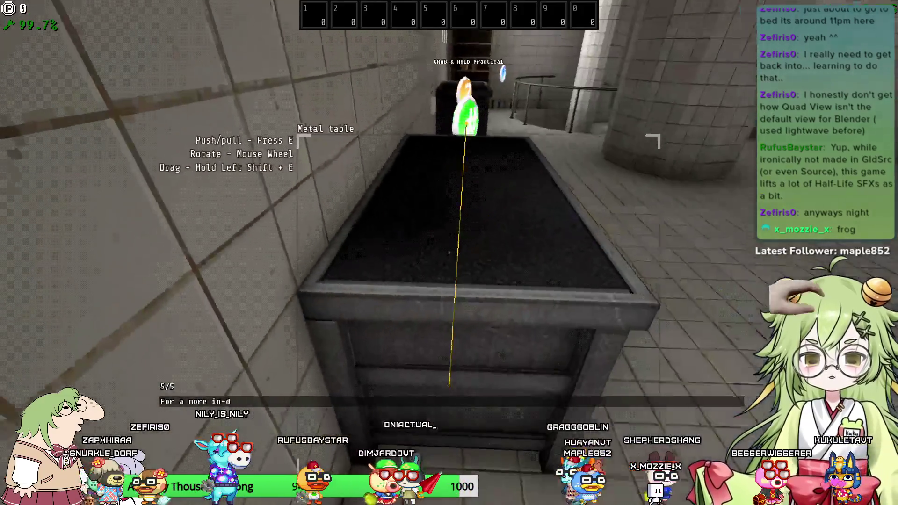
key(e)
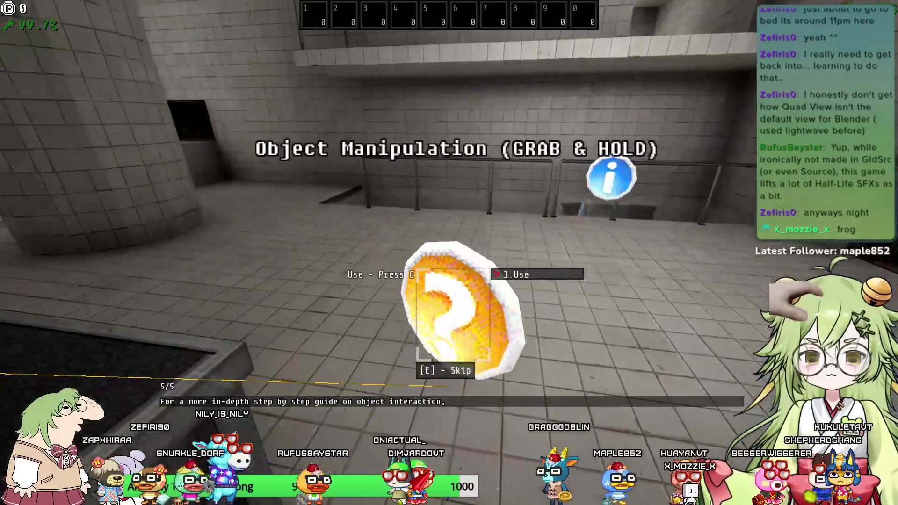
key(e)
key(e)
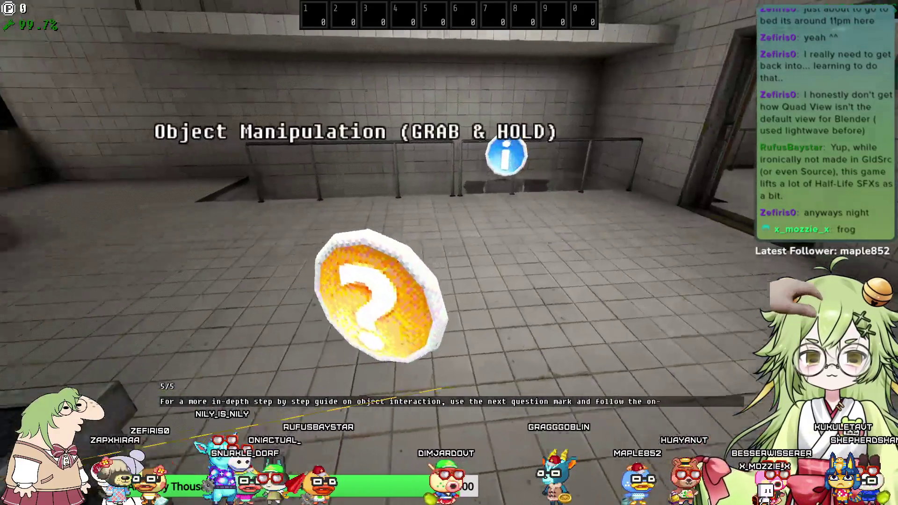
key(e)
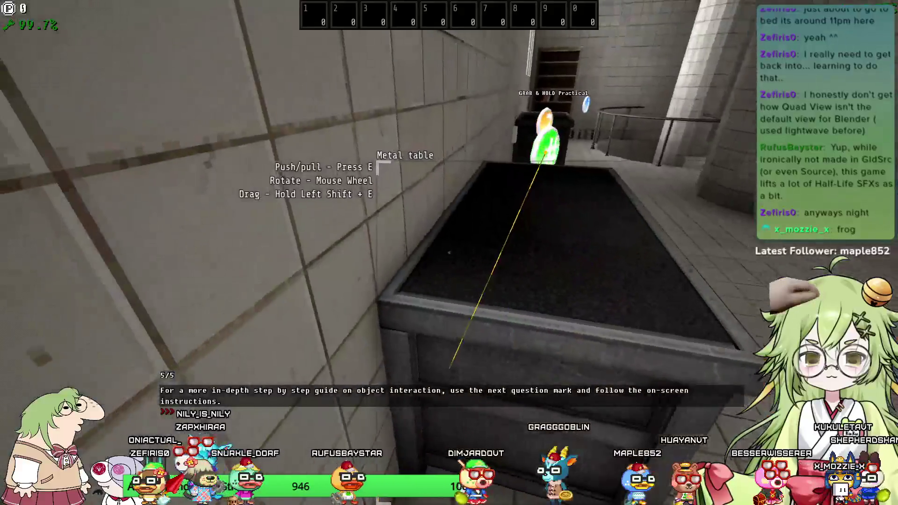
Step: Walk around the metal table toward the question-mark pickup and the button sign
key(s)
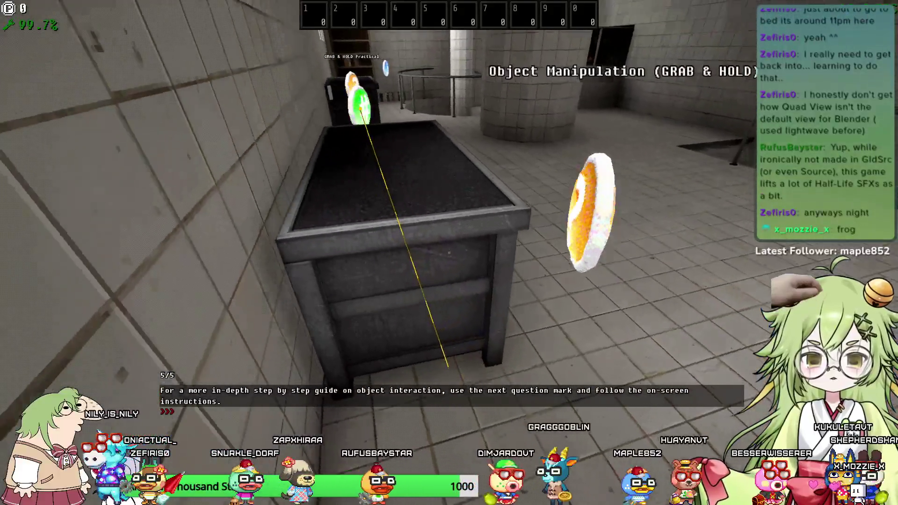
key(a)
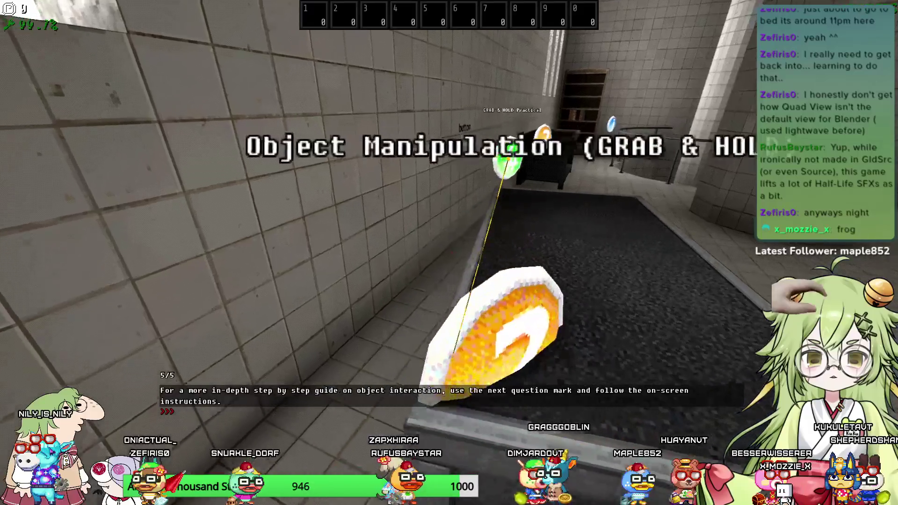
key(s)
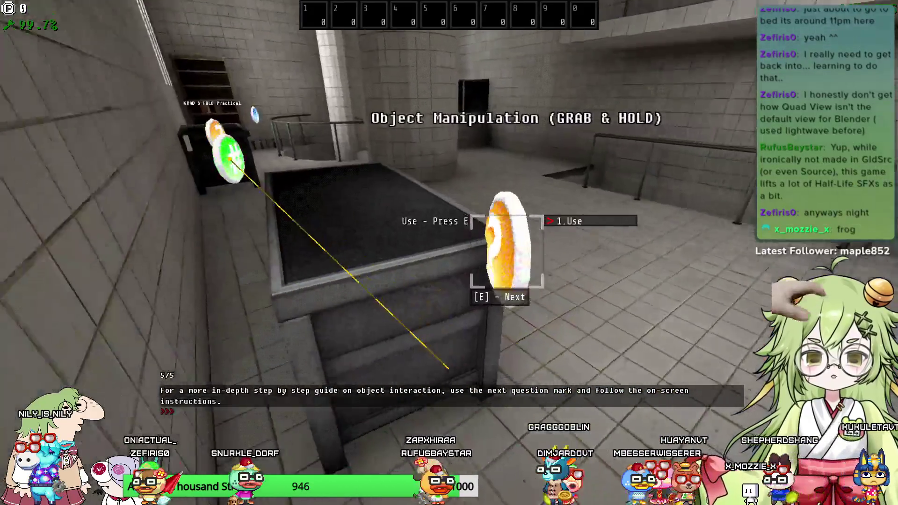
key(s)
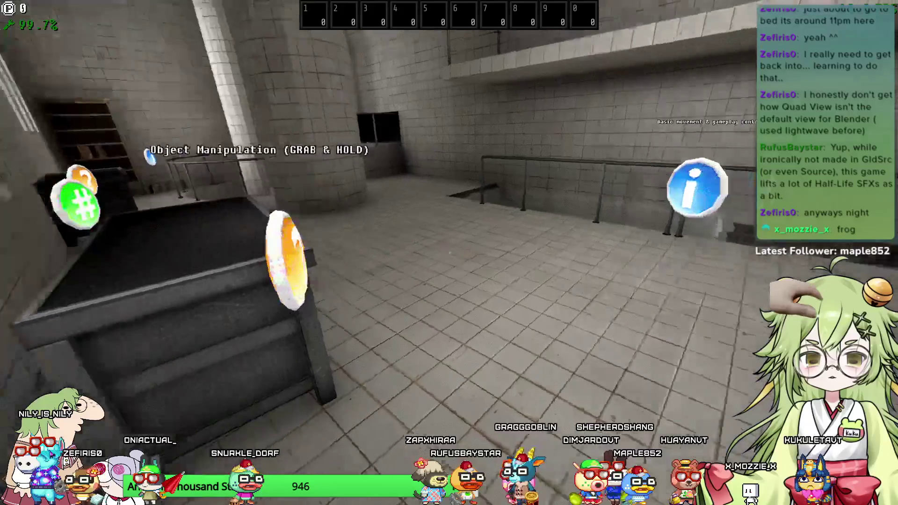
key(w)
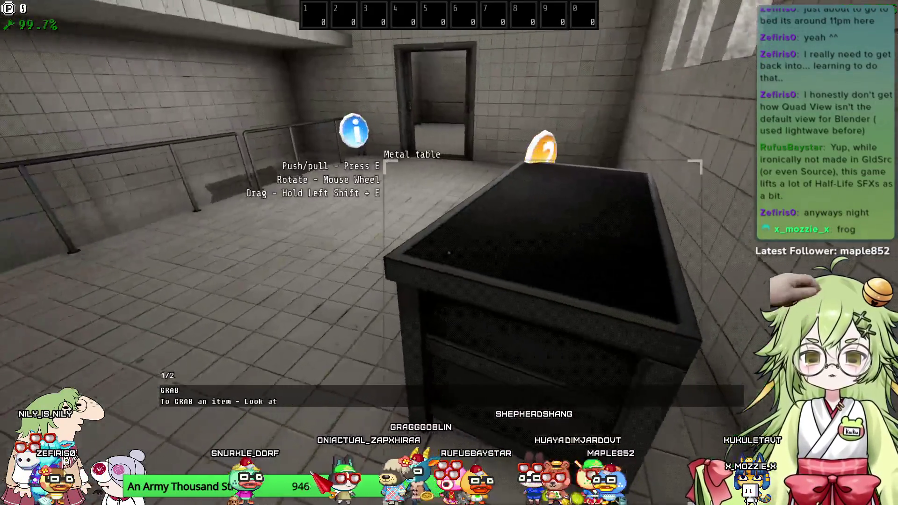
Step: Walk from the black table over to the GRAB & HOLD practical area
key(d)
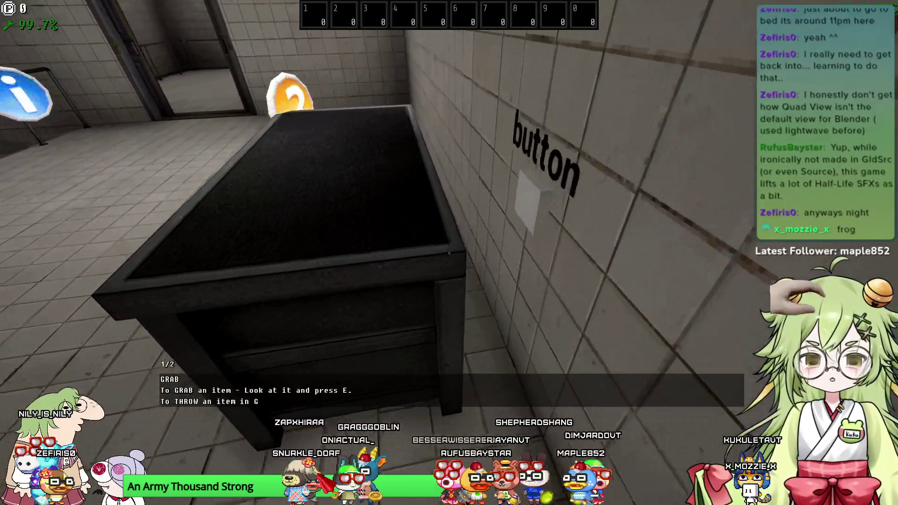
key(s)
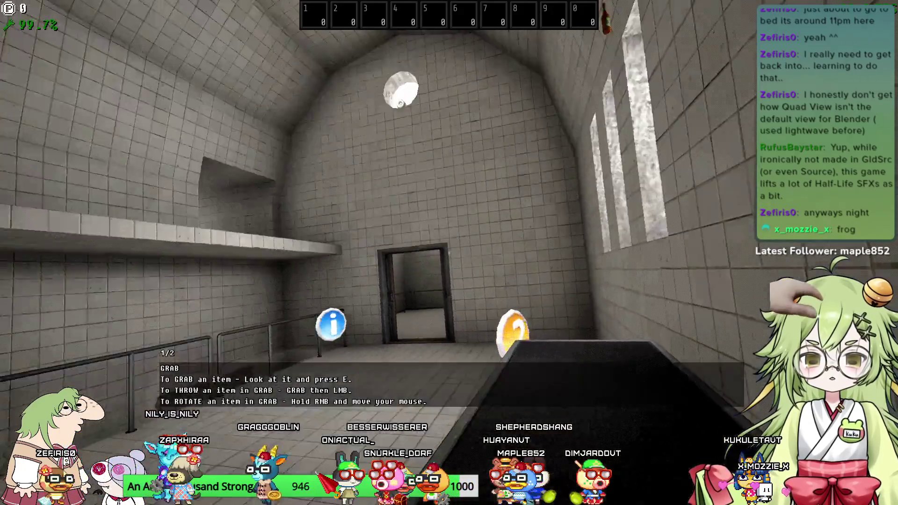
key(w)
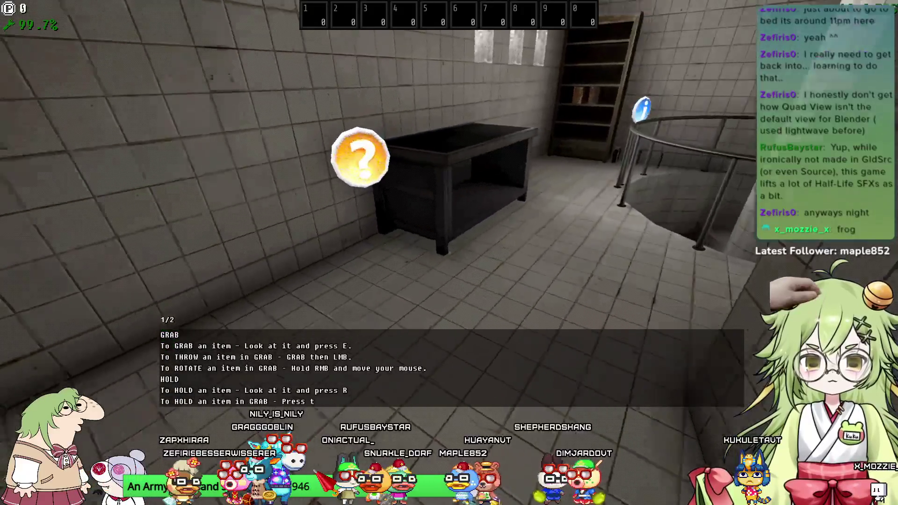
key(w)
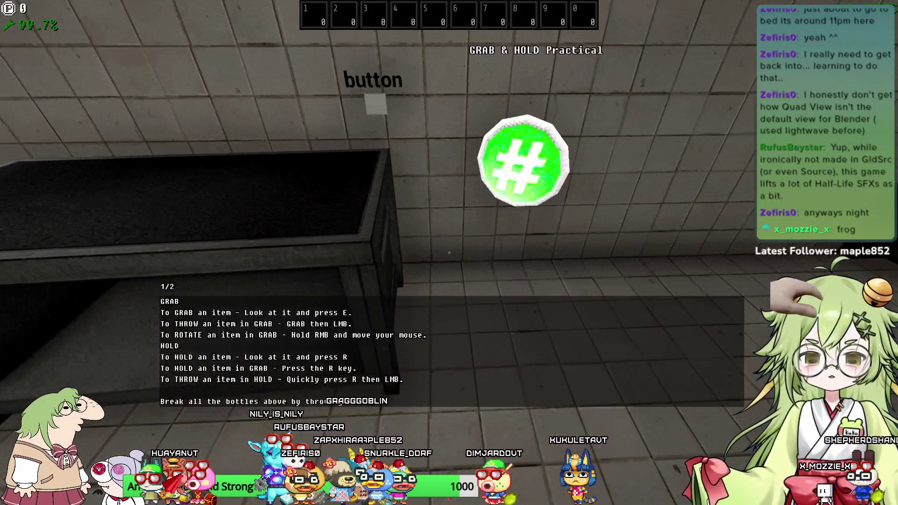
key(s)
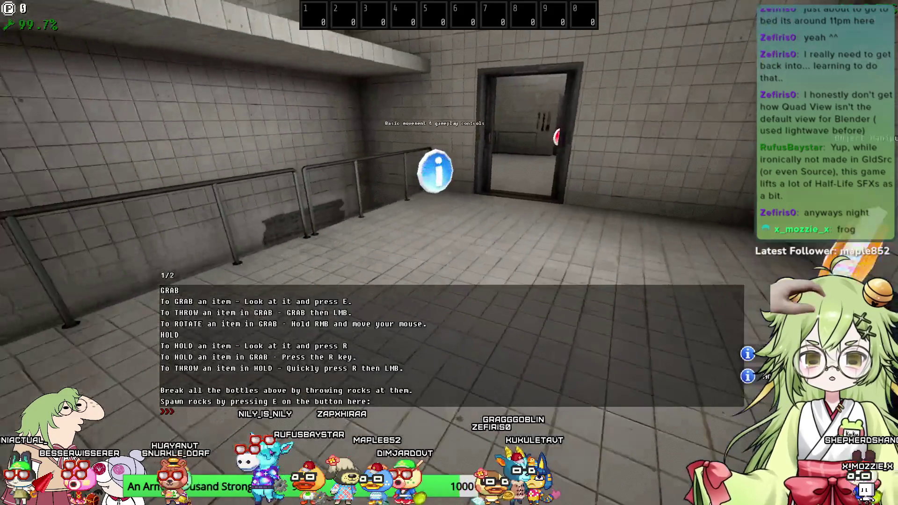
key(s)
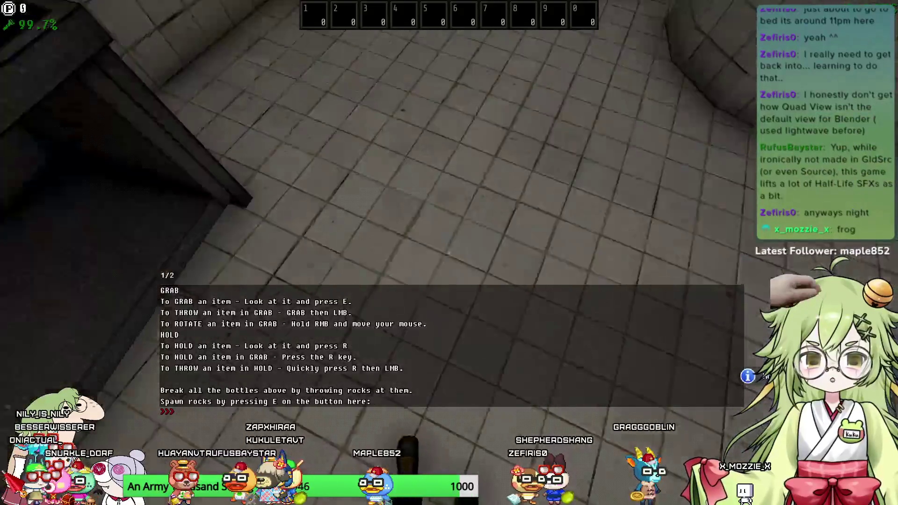
Step: Store two rocks in the inventory and switch to the second hotbar slot
key(r)
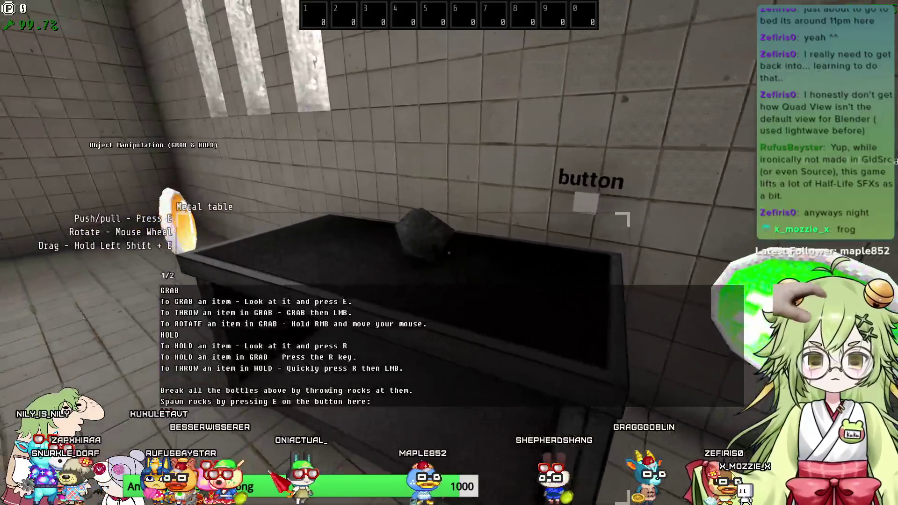
key(e)
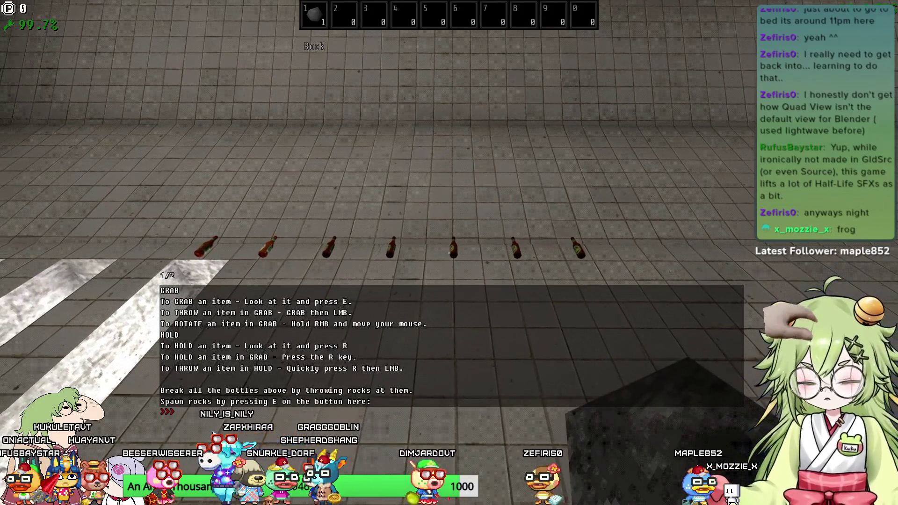
key(e)
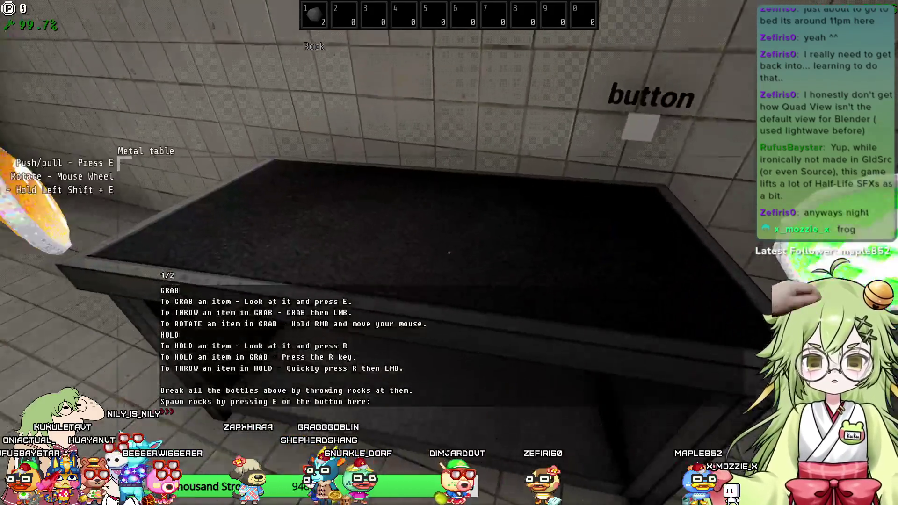
key(2)
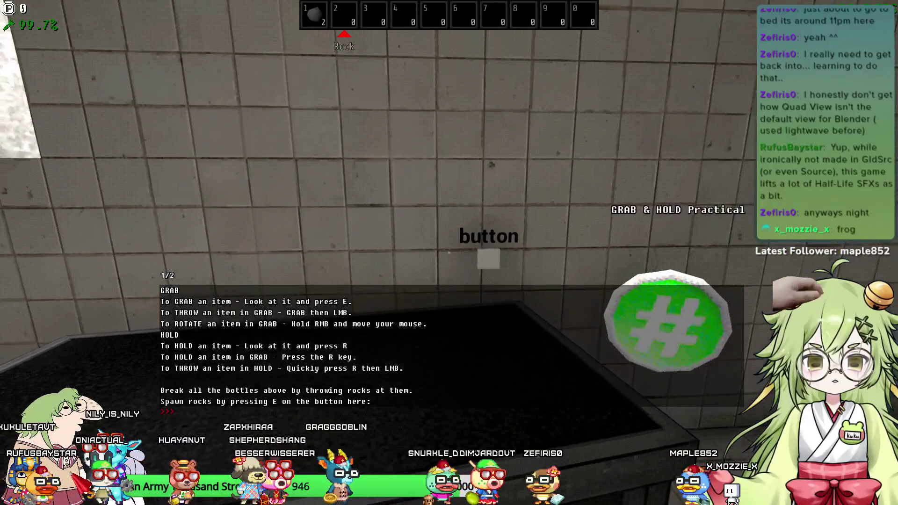
scroll(449, 253, up, 3)
scroll(449, 253, down, 1)
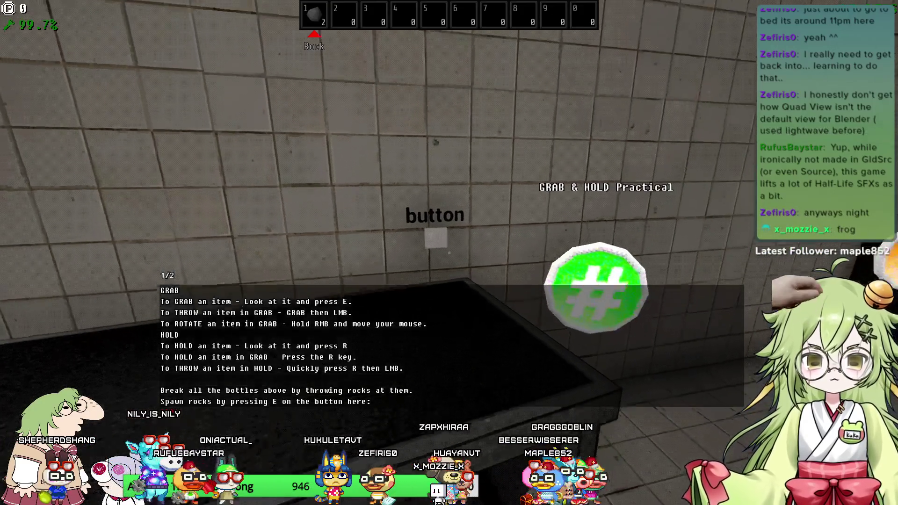
Step: Spawn a rock onto the table, grab it and throw it at the bottles
key(e)
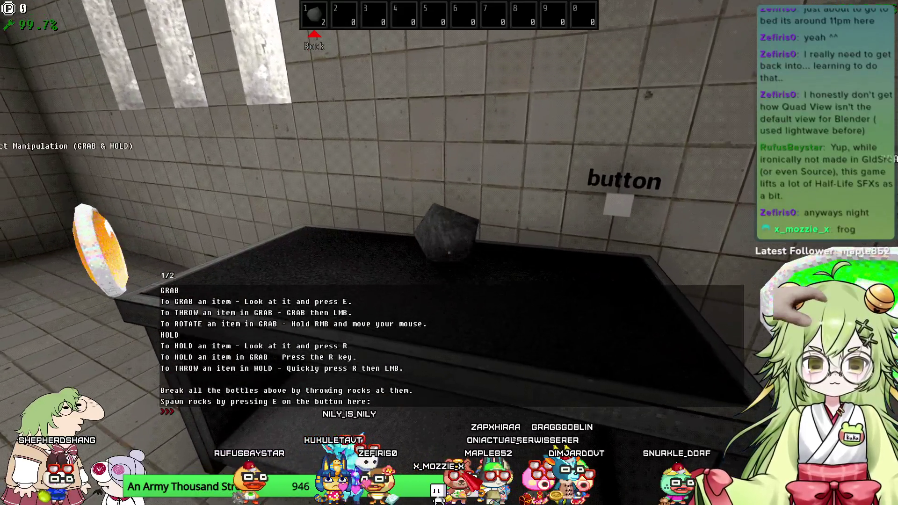
key(e)
click(449, 253)
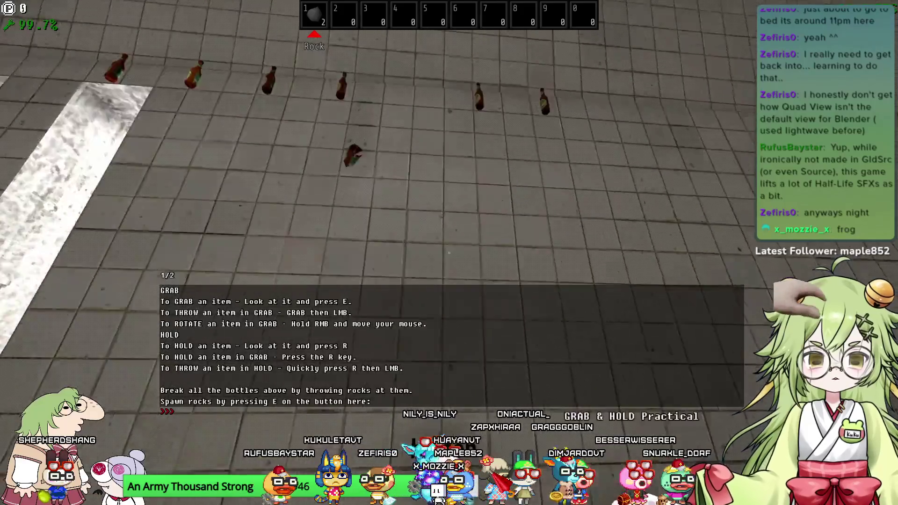
Step: Keep throwing rocks from the table and inventory until the remaining bottles fall
key(w)
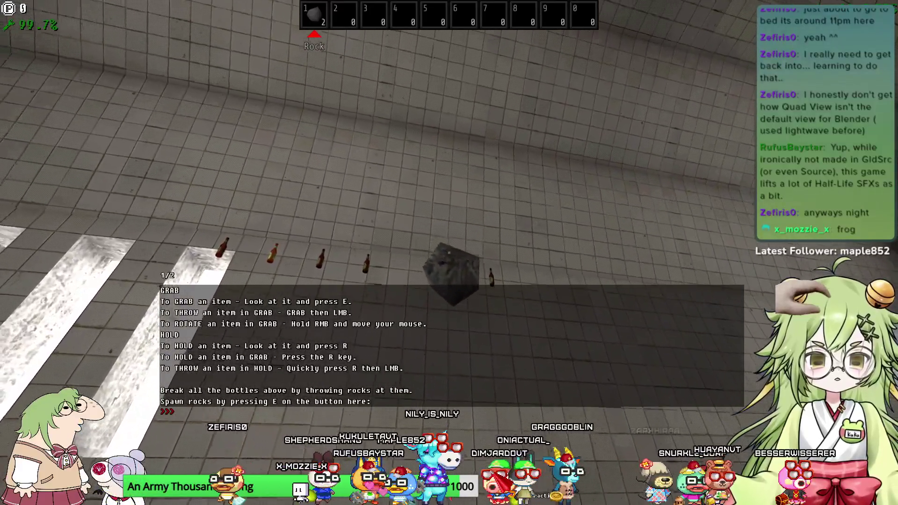
click(449, 253)
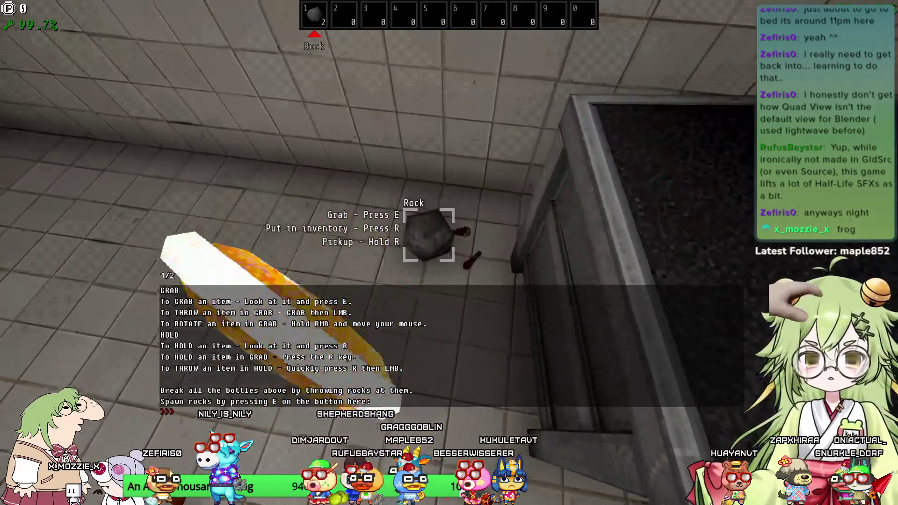
key(e)
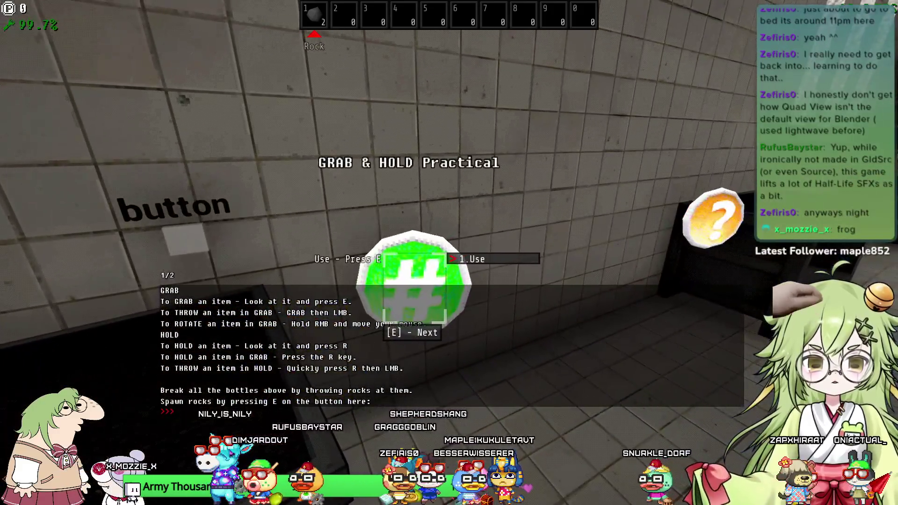
key(e)
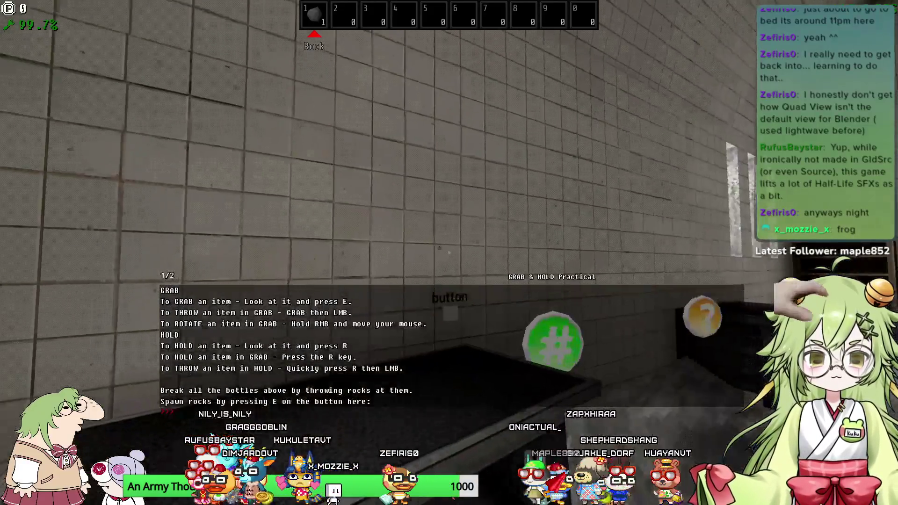
key(e)
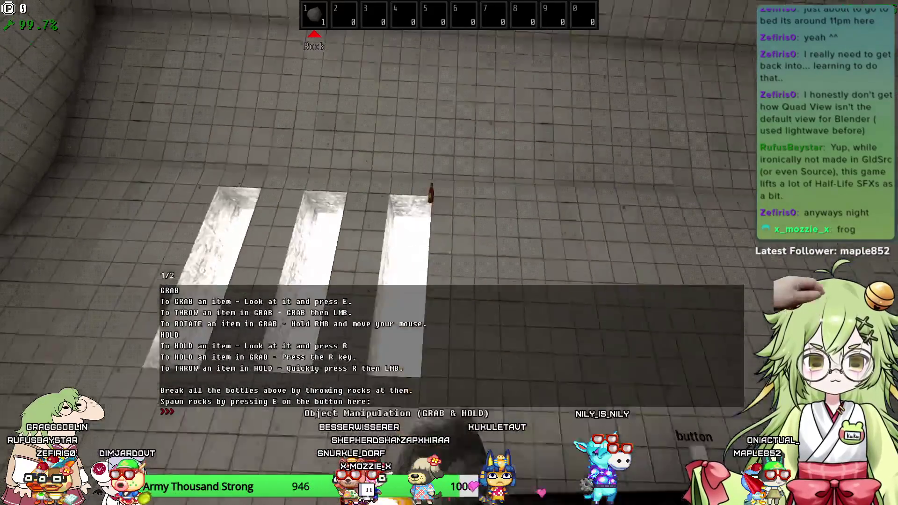
click(449, 253)
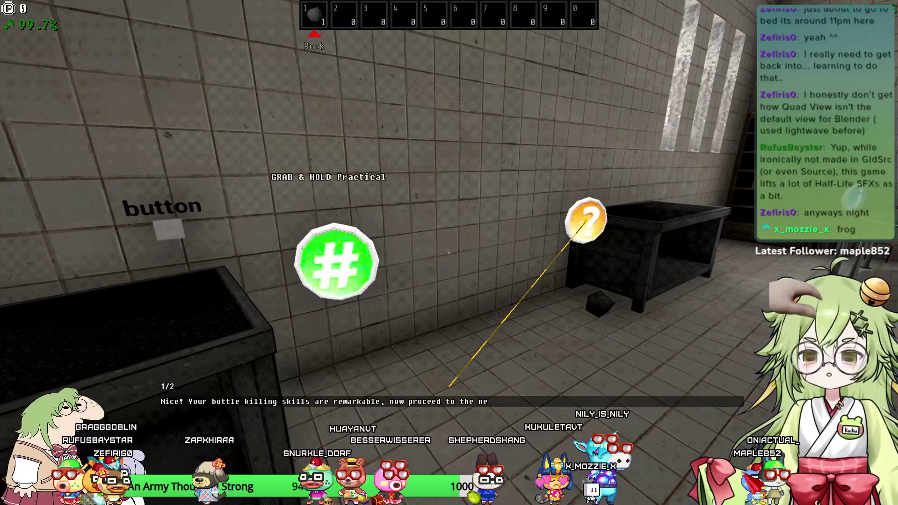
Step: Play the Inventory and Storage sign's three-page text, then head toward the bookshelf
key(w)
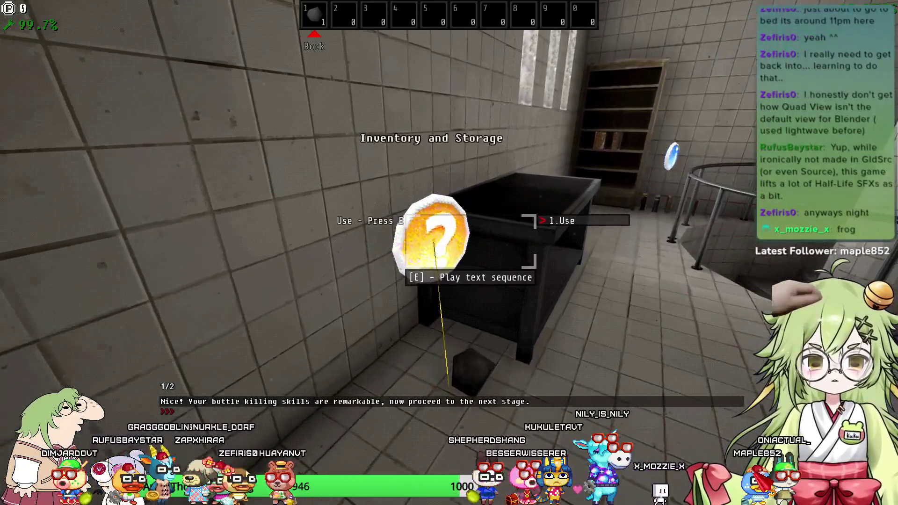
key(w)
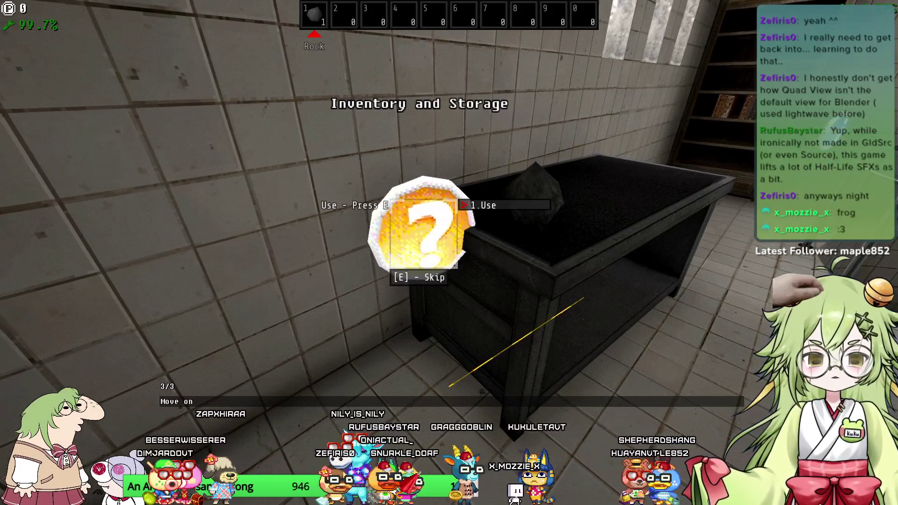
key(w)
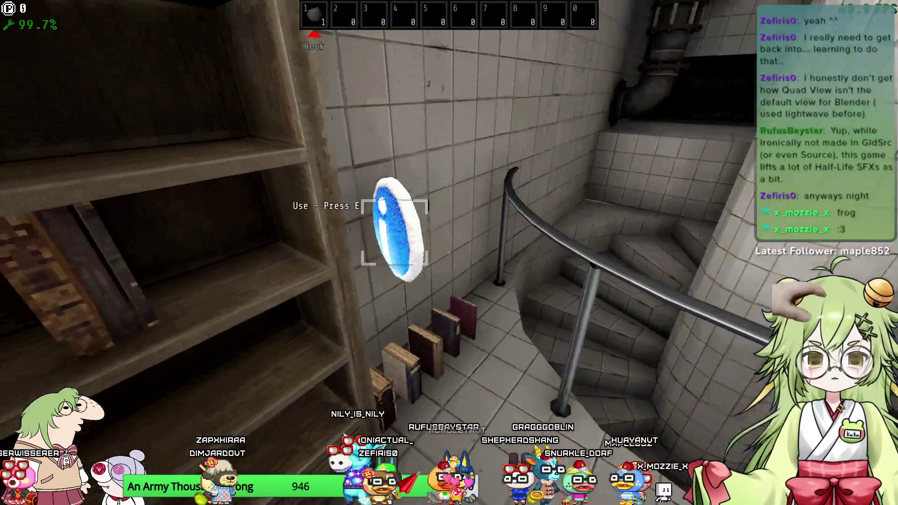
Step: Advance the Precise Placement lesson text through all three pages
key(e)
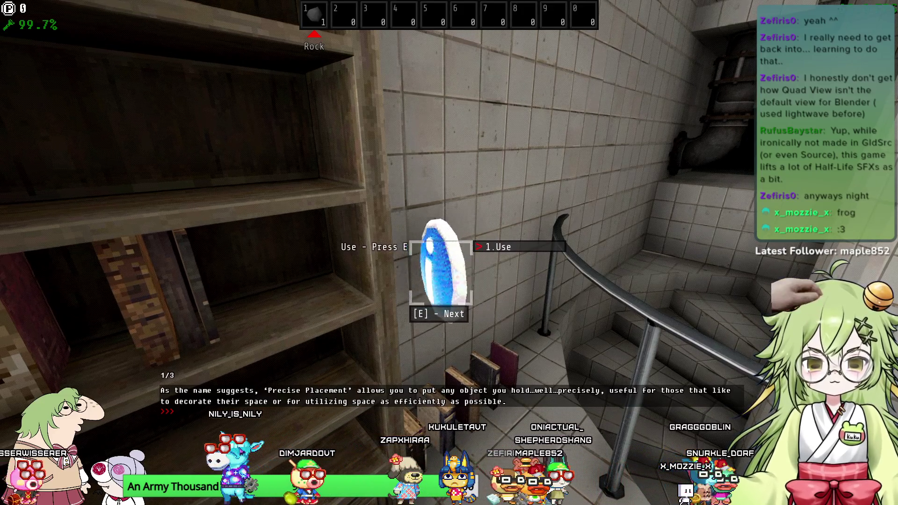
key(e)
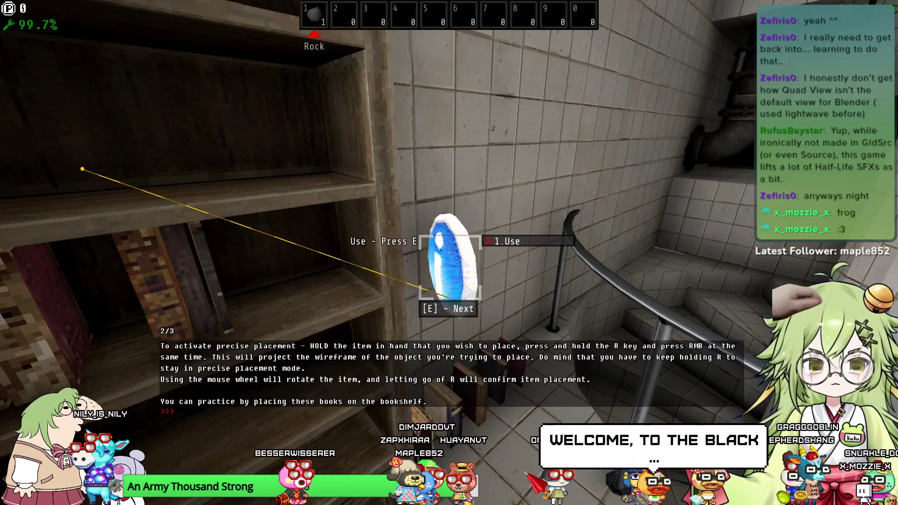
key(e)
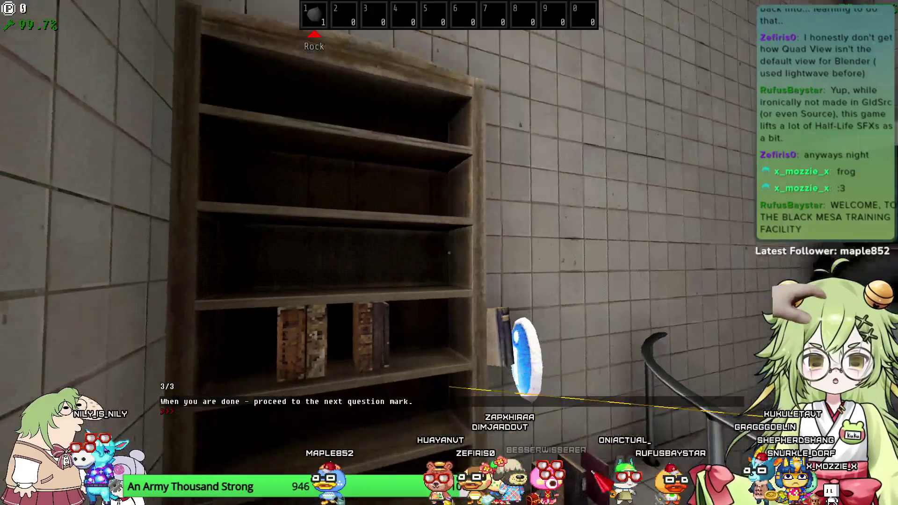
Step: Pick up floor books and set them upright on the bookshelf, re-grabbing the tipped one
key(e)
key(e)
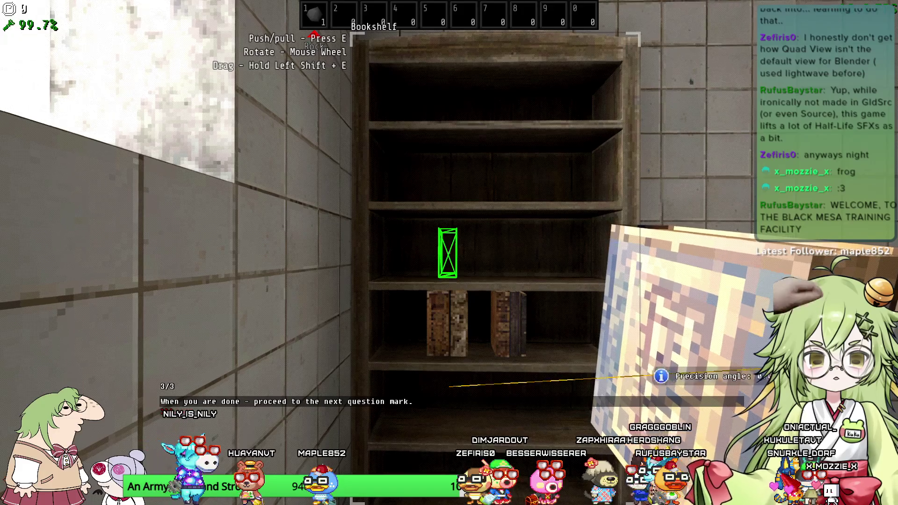
key(e)
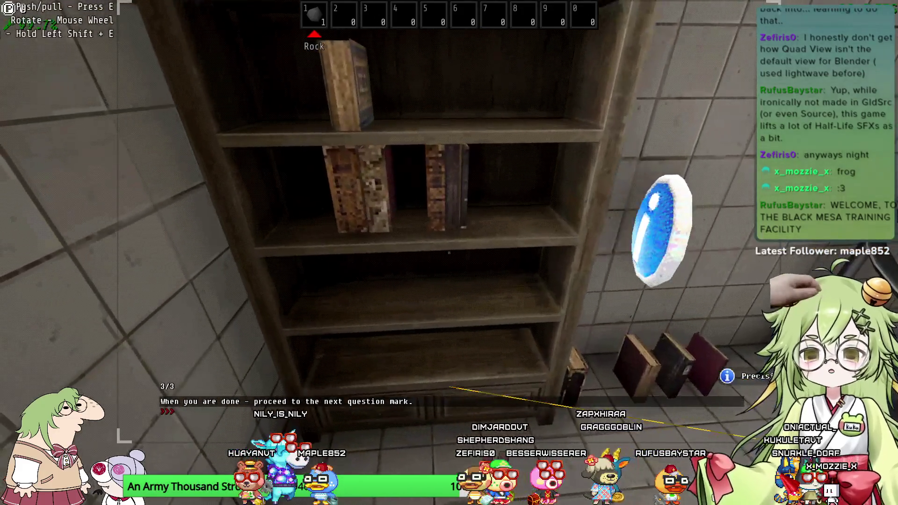
key(w)
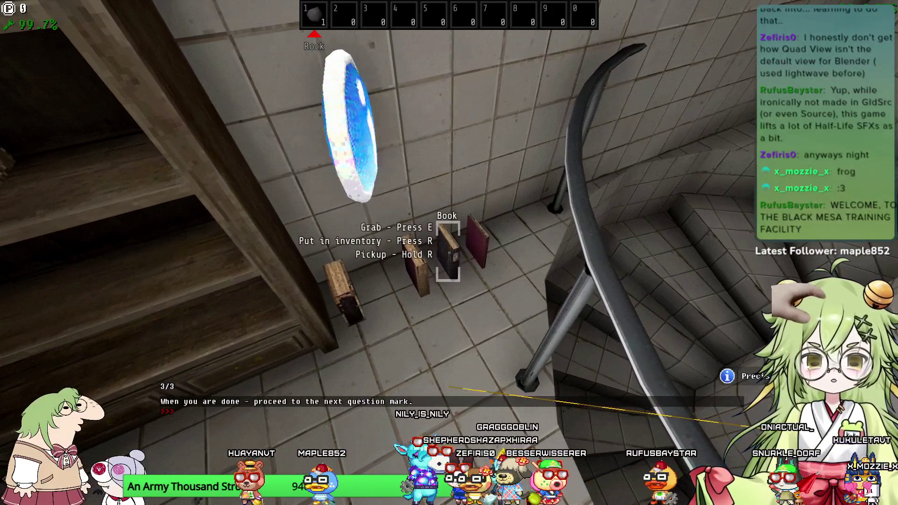
key(r)
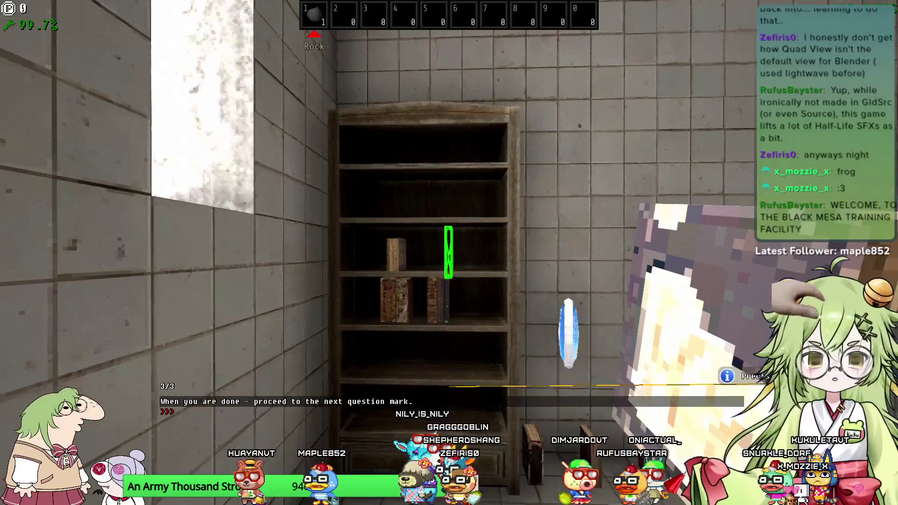
key(w)
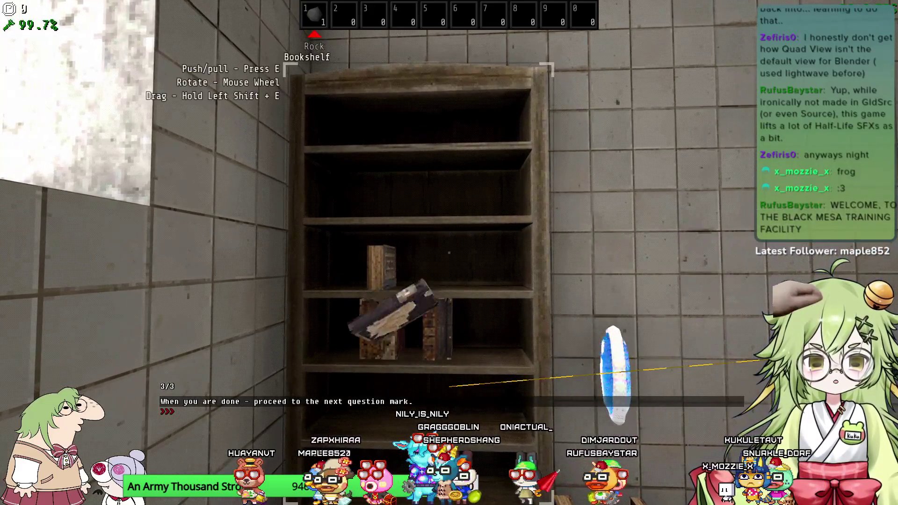
key(e)
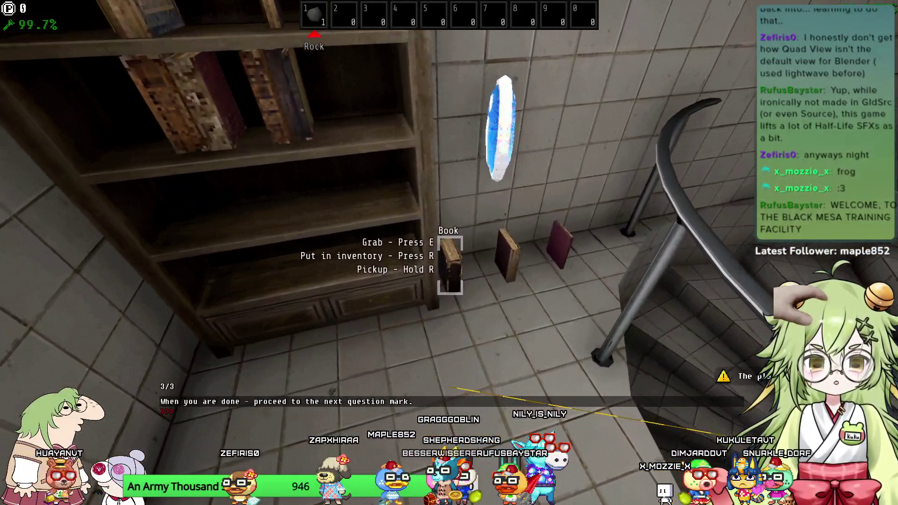
key(e)
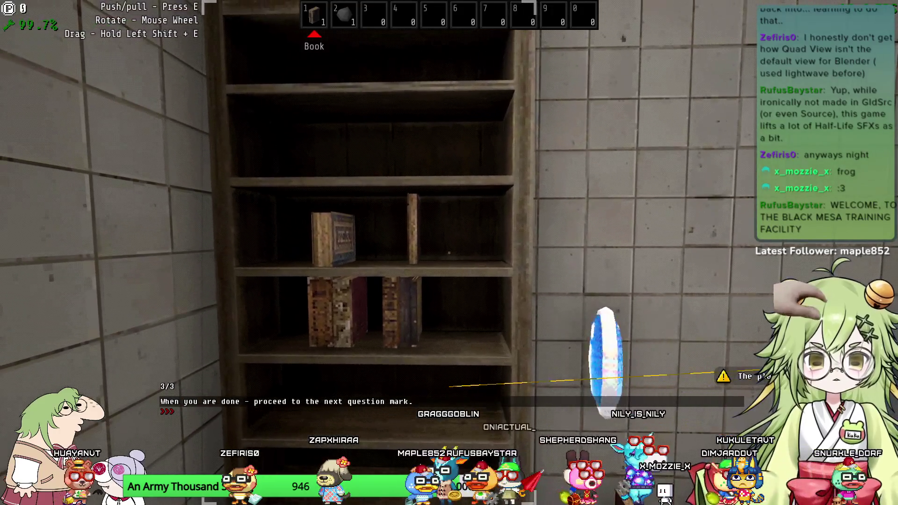
key(e)
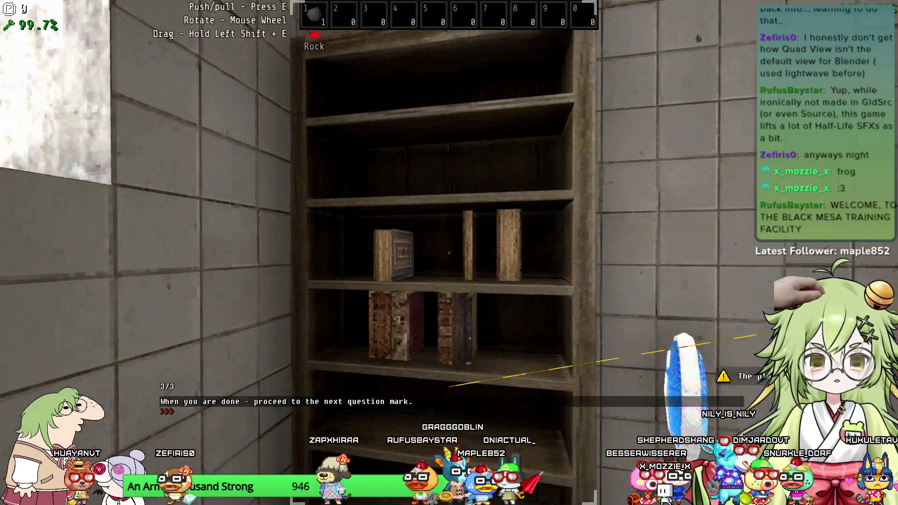
Step: Stow a book in inventory, shelve the pink book, and walk down to the Edge Vaulting sign
key(r)
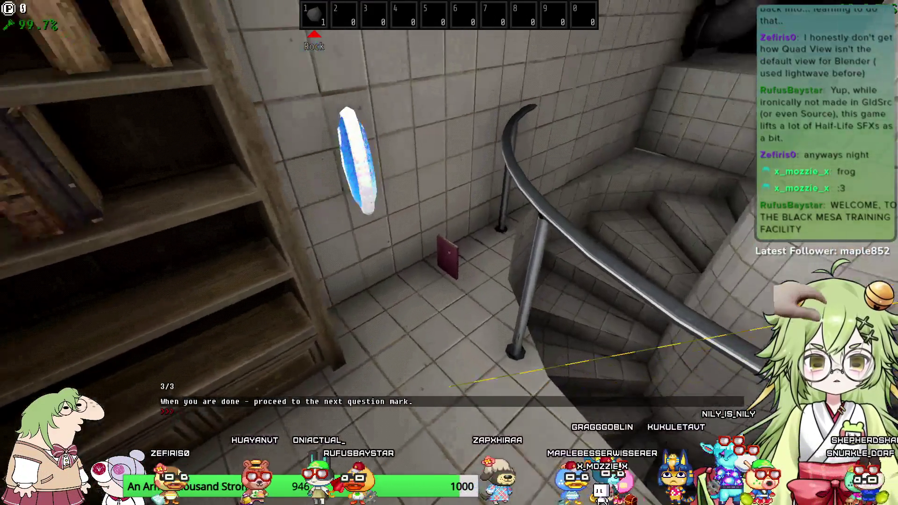
key(e)
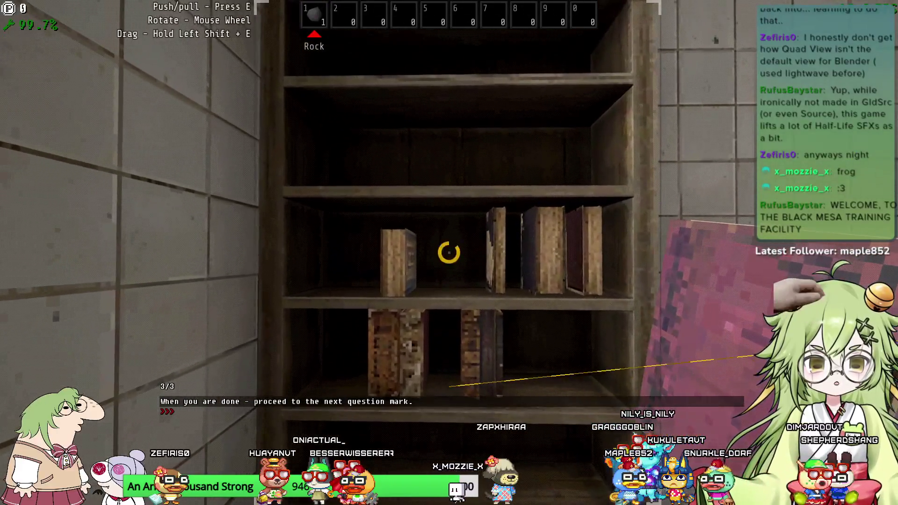
key(e)
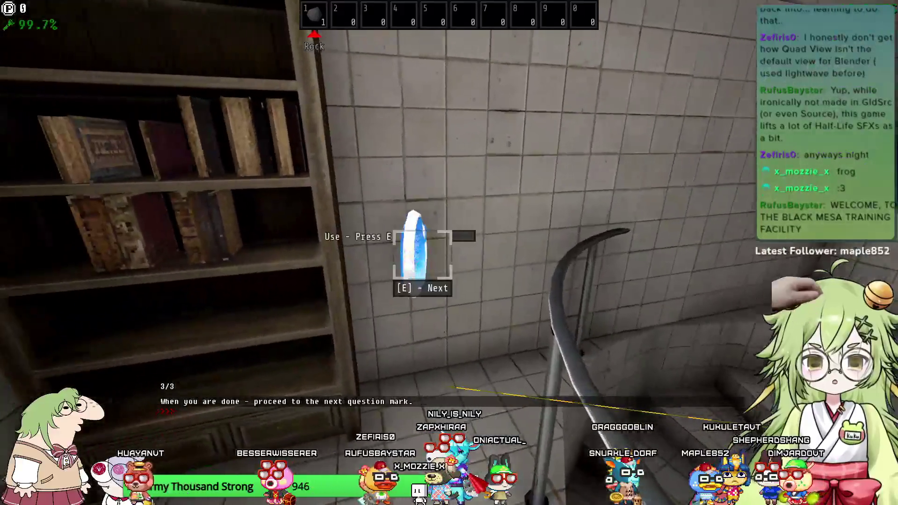
key(w)
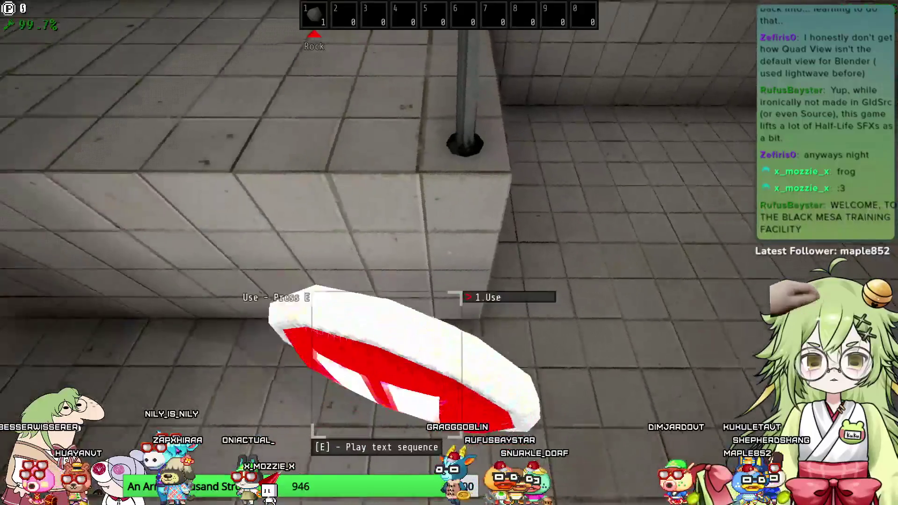
Step: Play the Edge Vaulting sign's text through to its end
key(e)
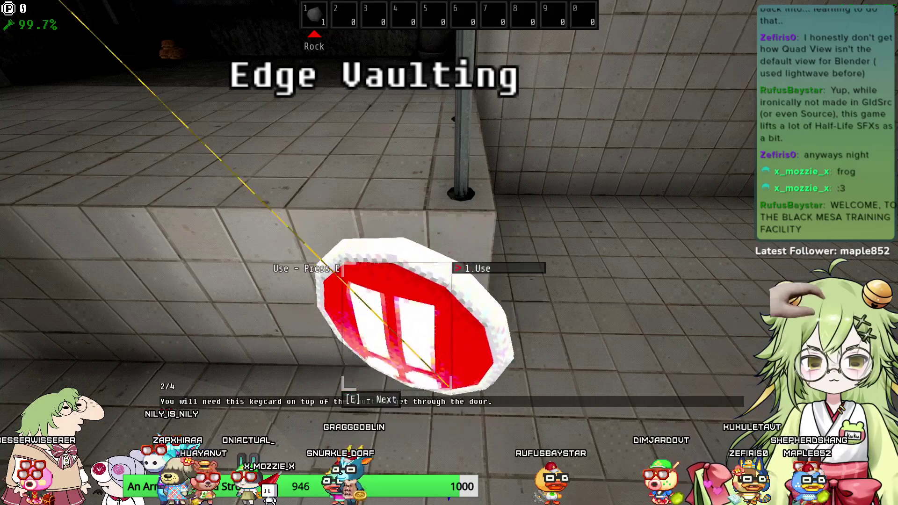
key(e)
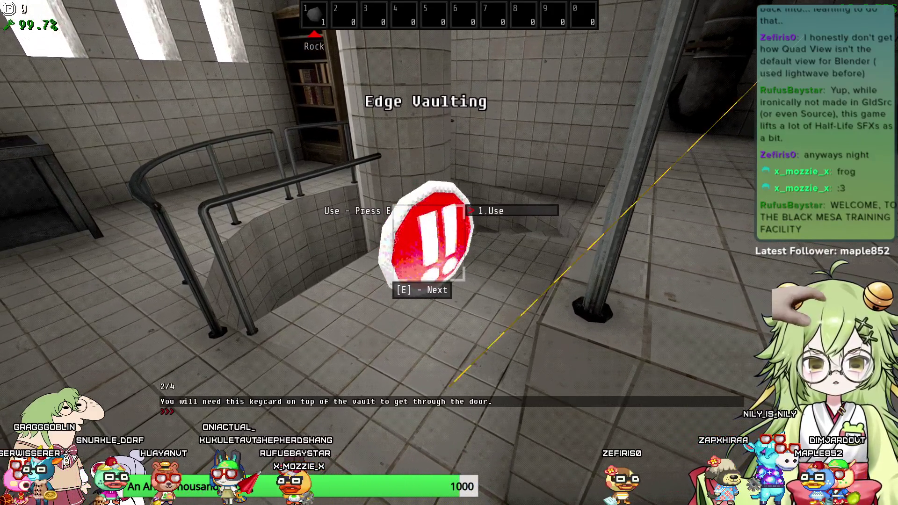
key(e)
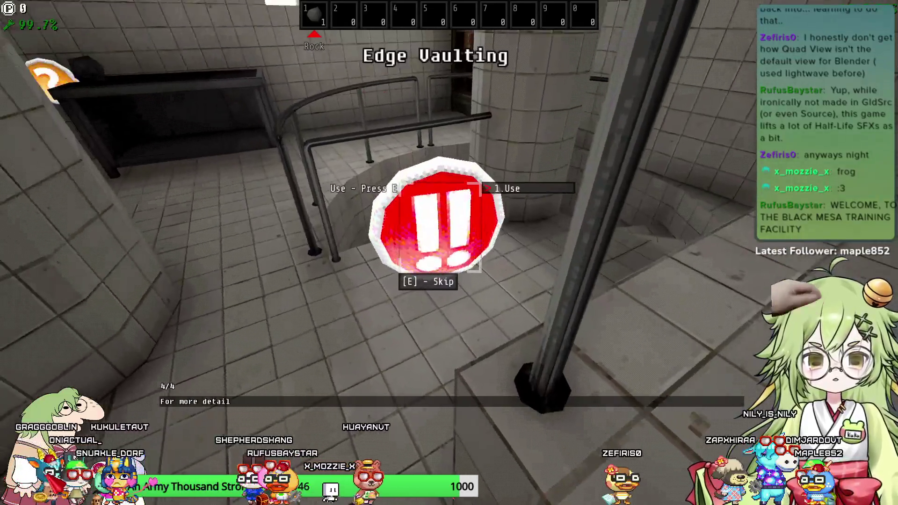
Step: Walk through the hallway into the dark room and target a burger showing Eat 6/6
key(w)
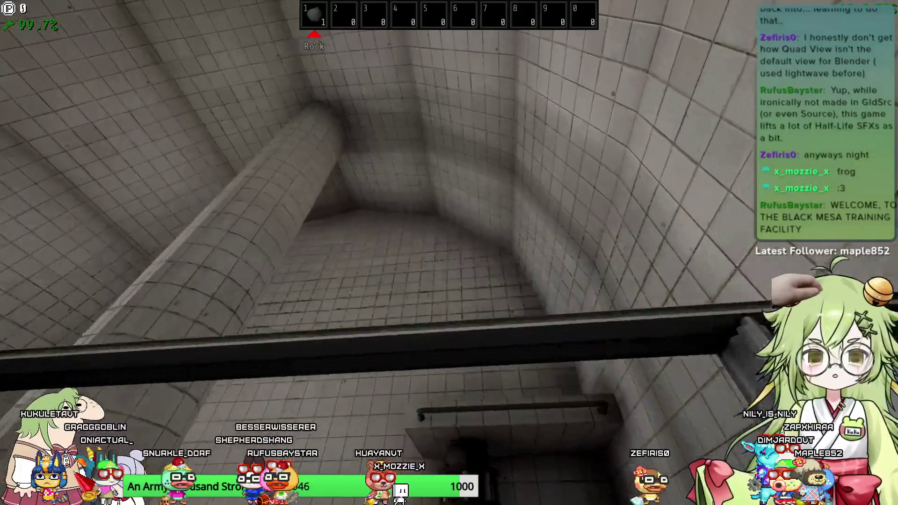
key(w)
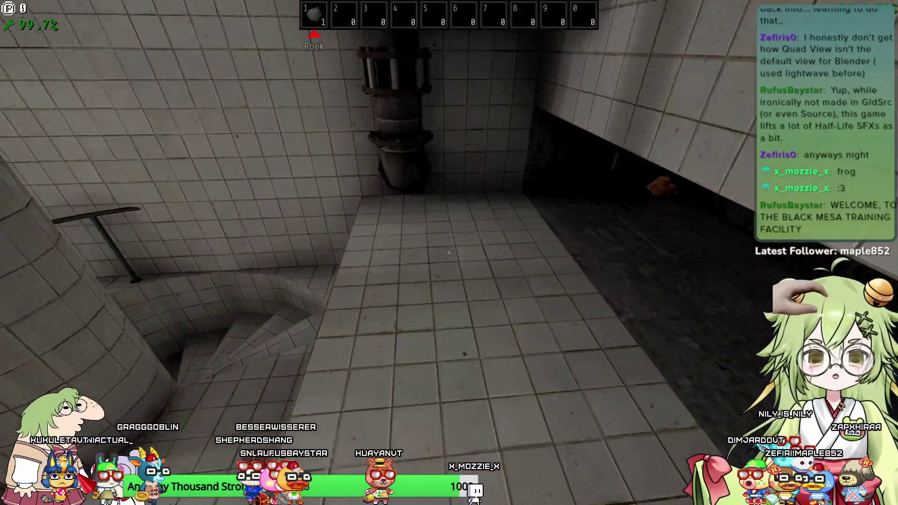
key(w)
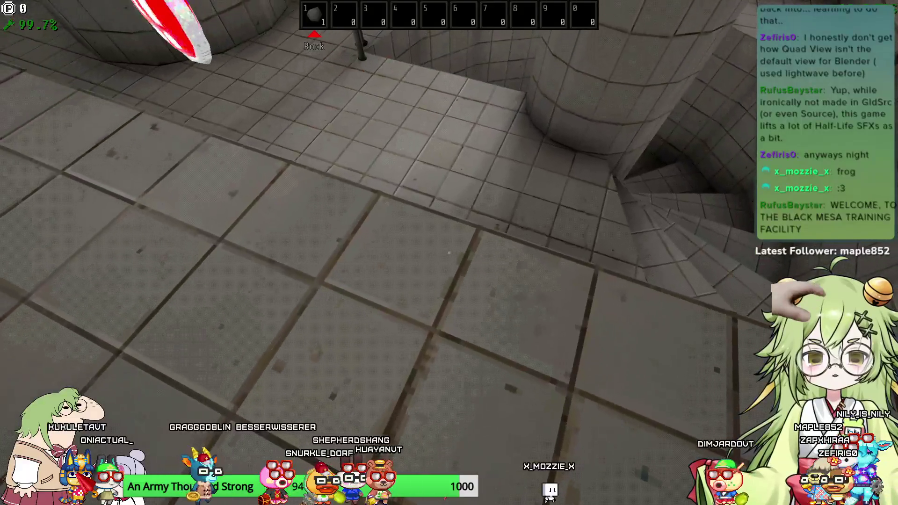
key(w)
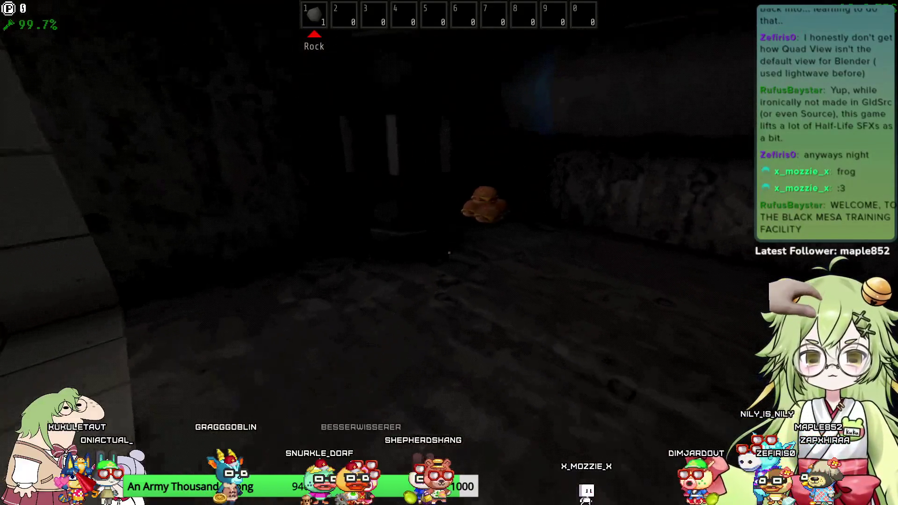
key(e)
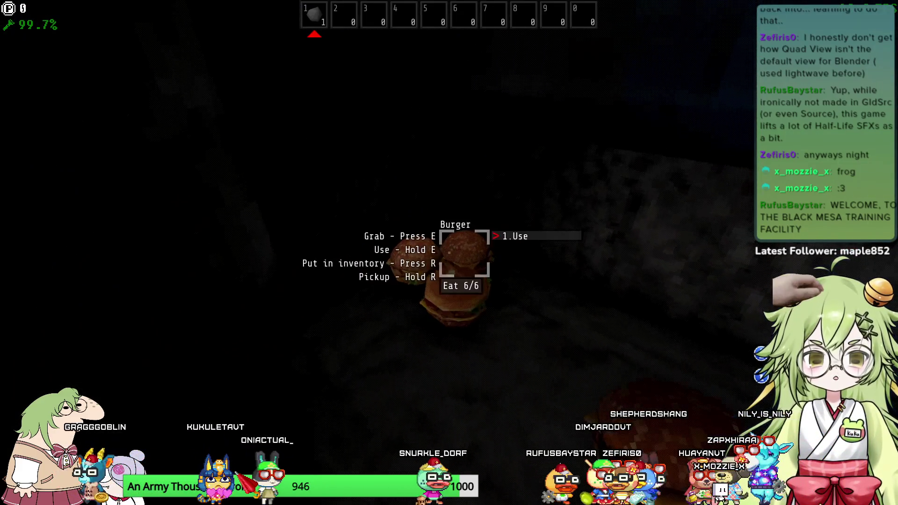
Step: Store burgers in the hotbar until four are held, then switch back to slot 1
key(2)
key(r)
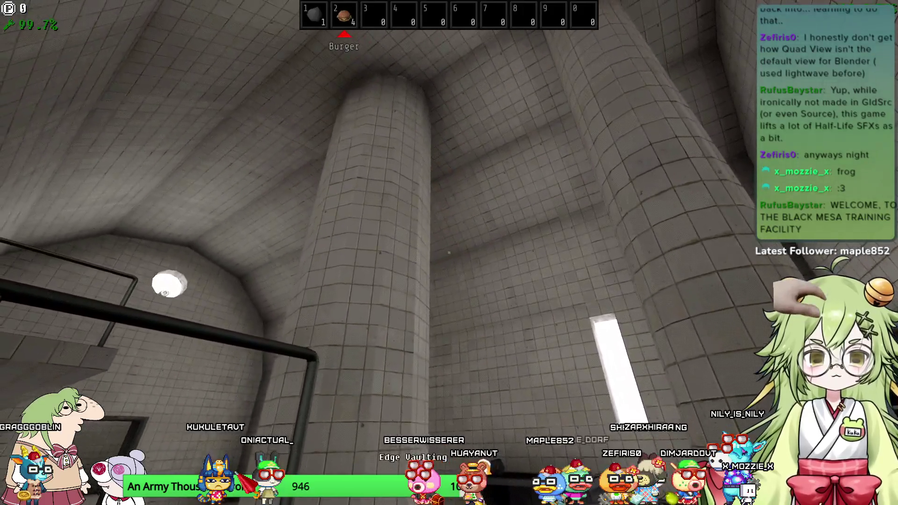
key(1)
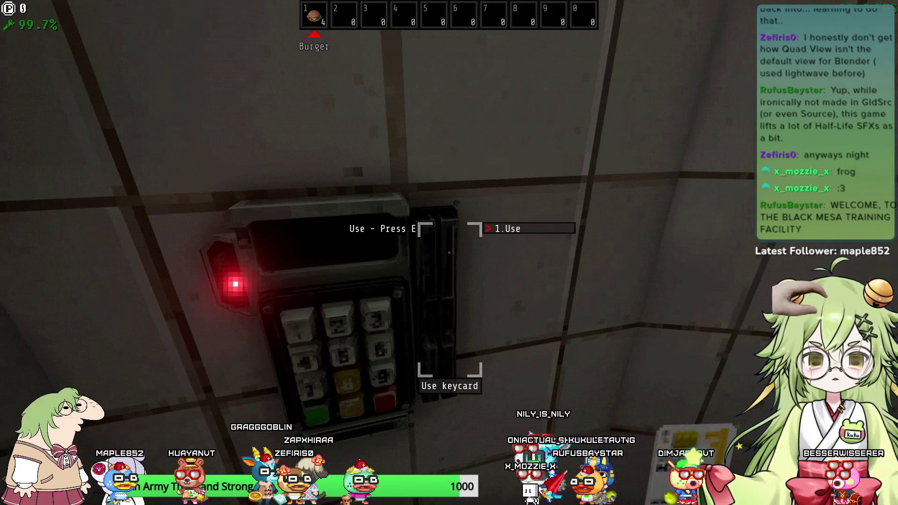
Step: Play through the Edge Vaulting text, then the Keypad Interactions sign's text
key(w)
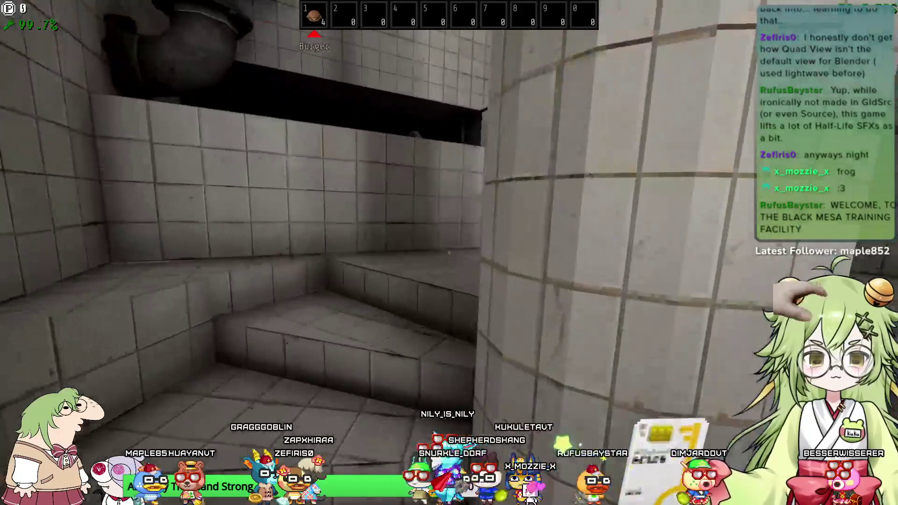
key(e)
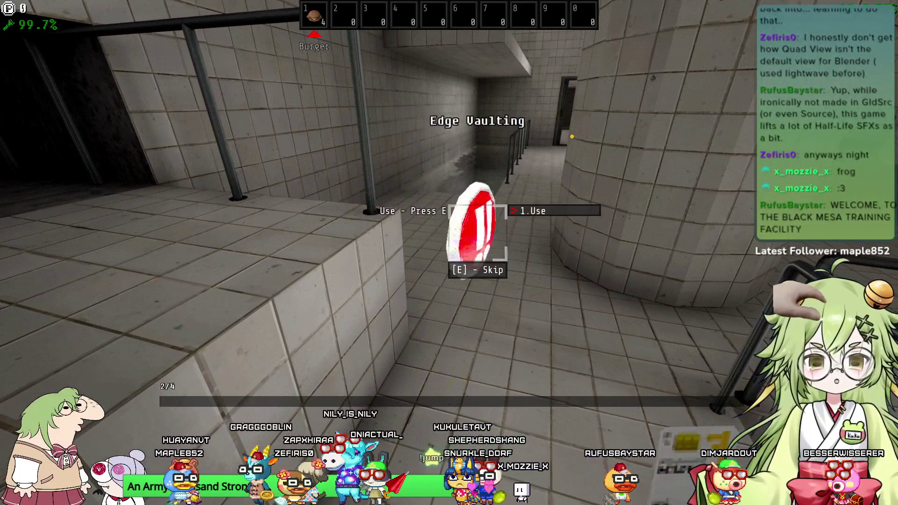
key(e)
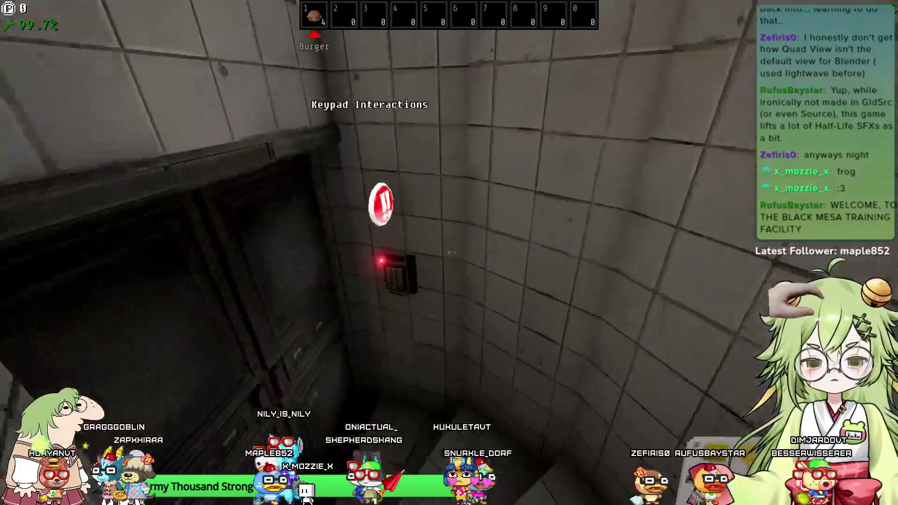
key(e)
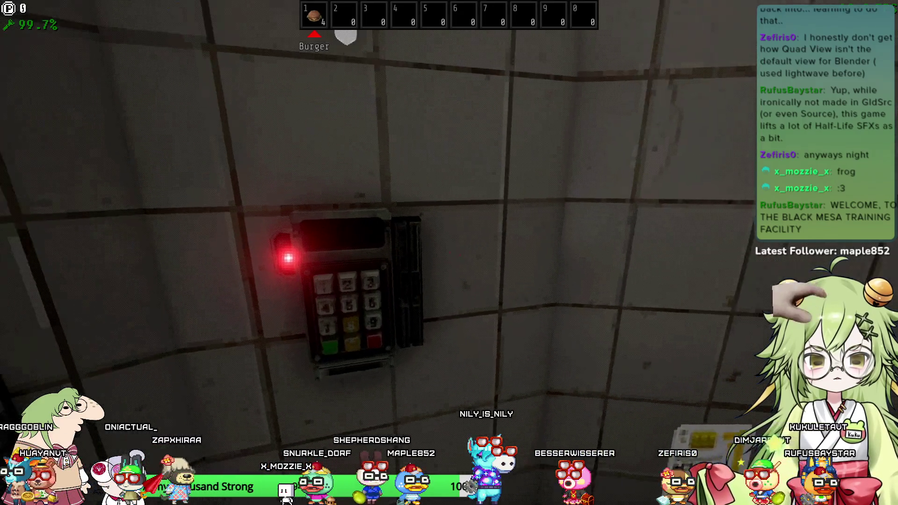
key(e)
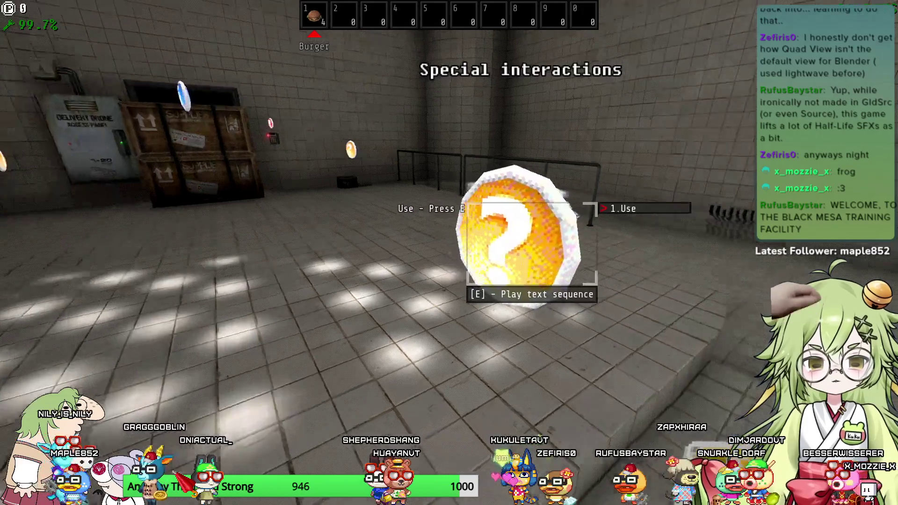
Step: Walk past the Special interactions sign to the crate beside the barrel until Grab/Use shows
key(w)
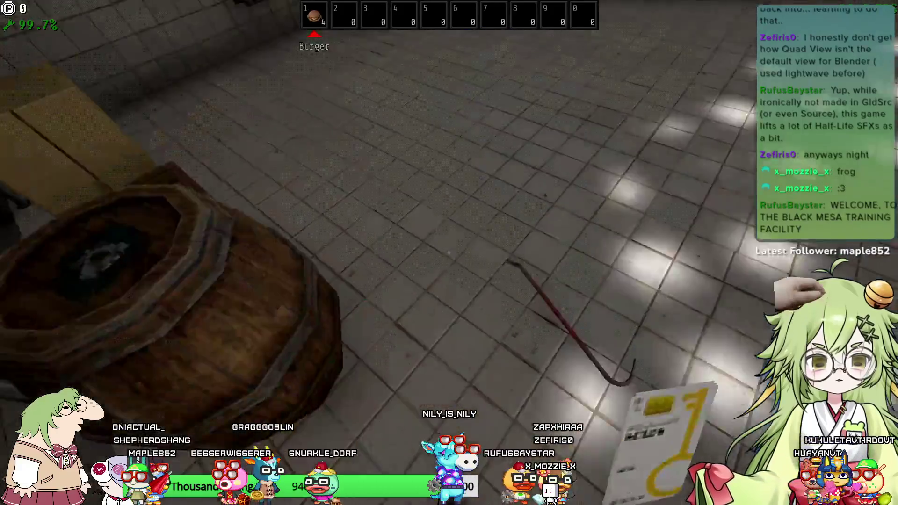
key(e)
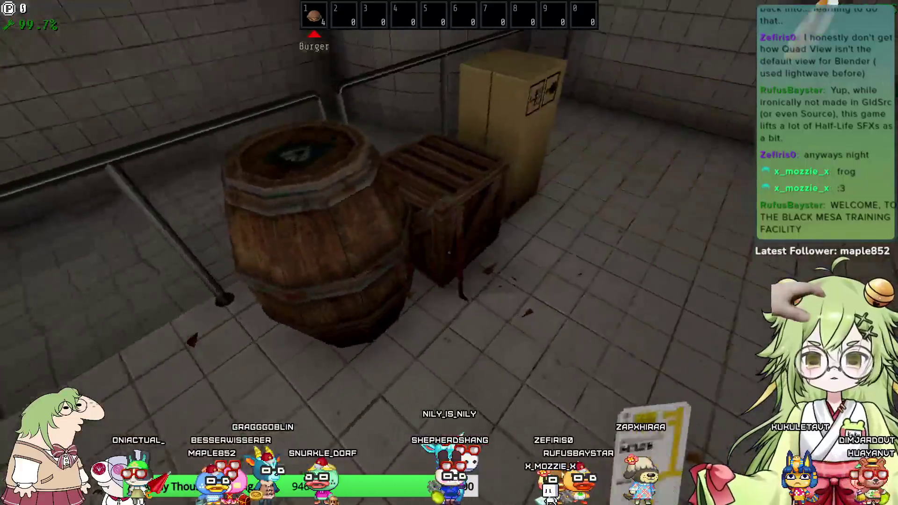
key(w)
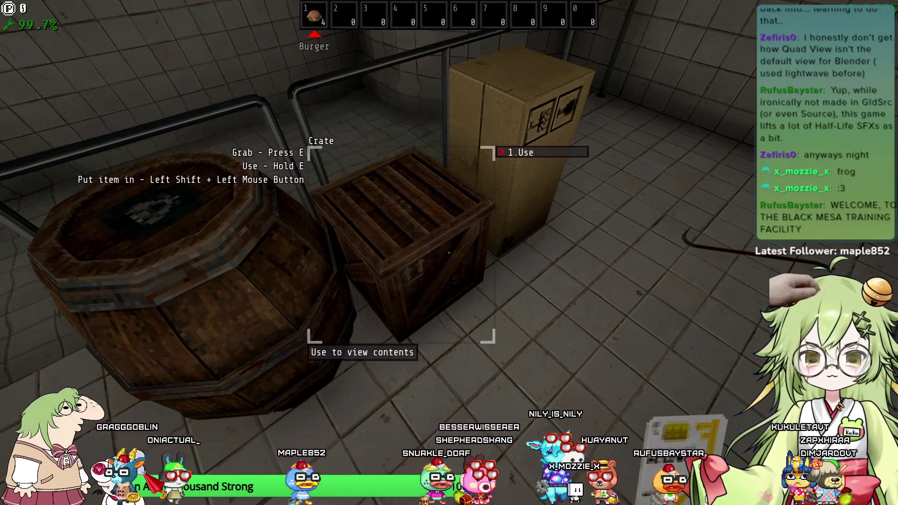
Step: Open the crate and move the glasses, compass, flashlight and battery from equipment into inventory
key(e)
click(425, 152)
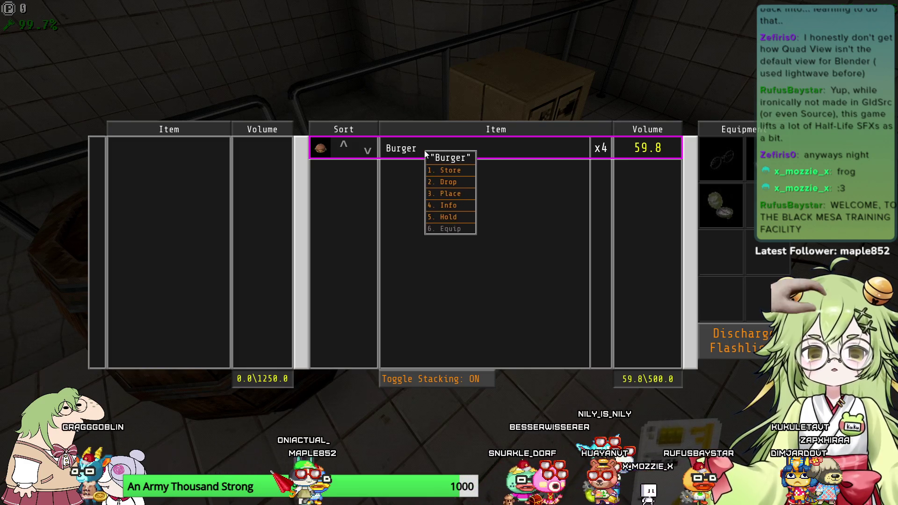
click(725, 200)
click(725, 163)
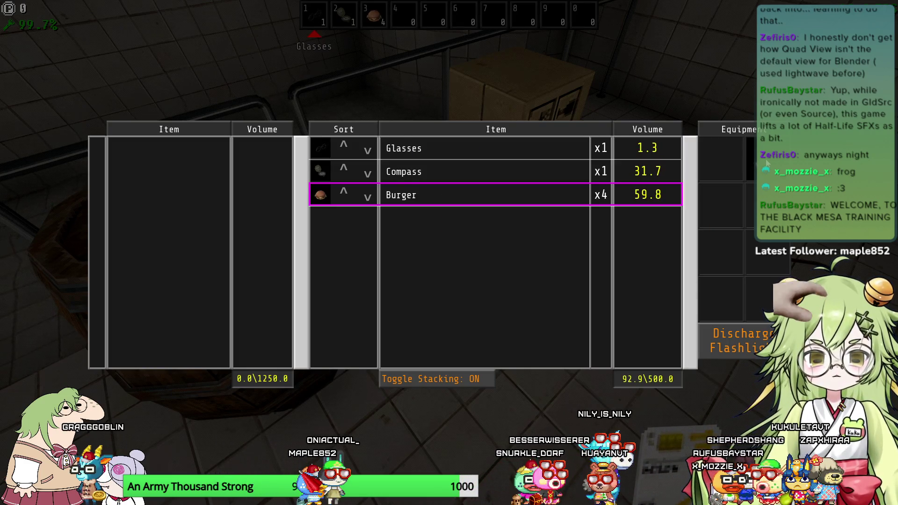
click(767, 161)
key(Escape)
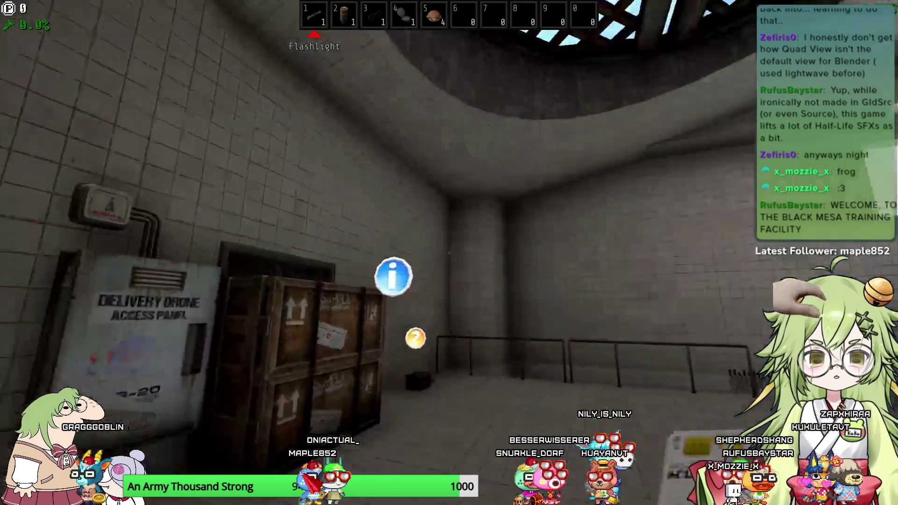
Step: Play the heavy object tutorial text, then walk around the supplies crate to the Drone Panel sign
key(e)
key(e)
key(e)
key(e)
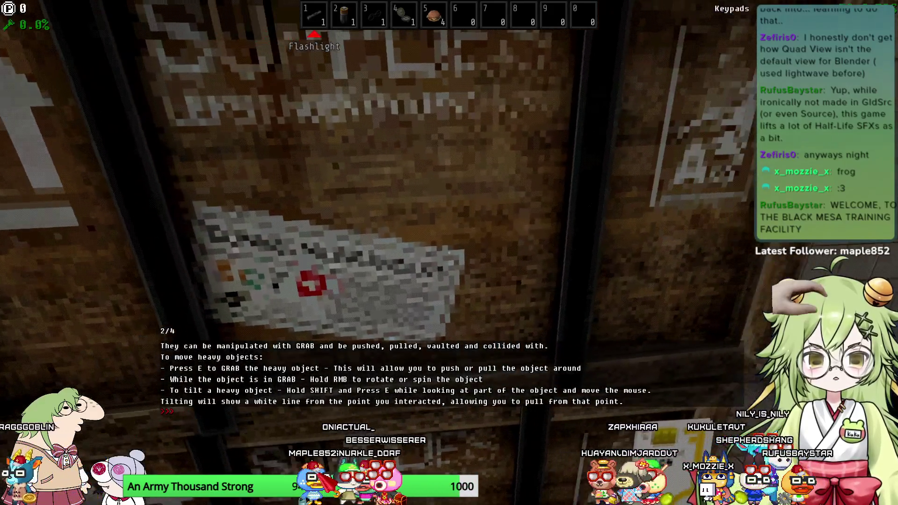
key(s)
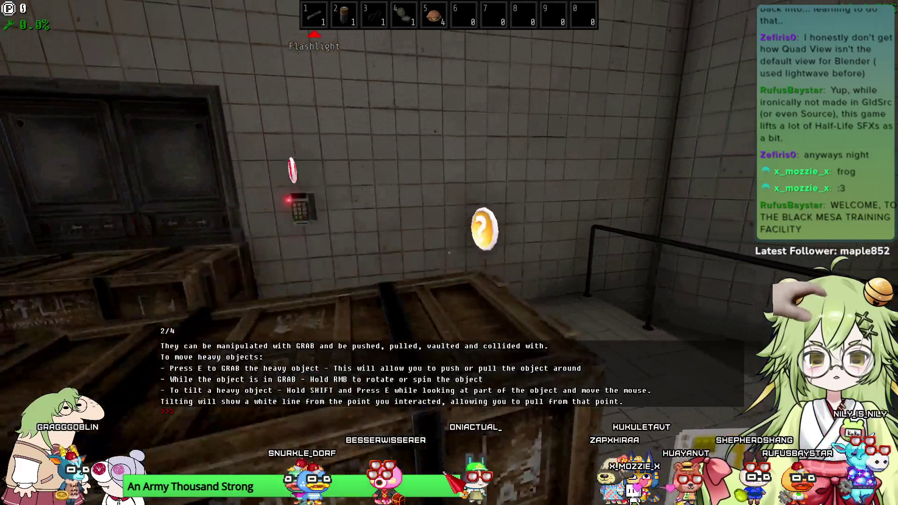
key(w)
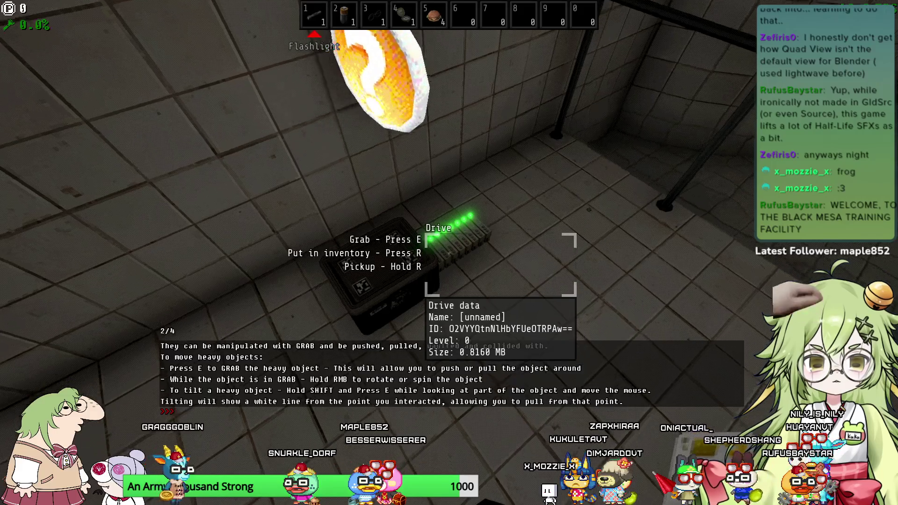
key(w)
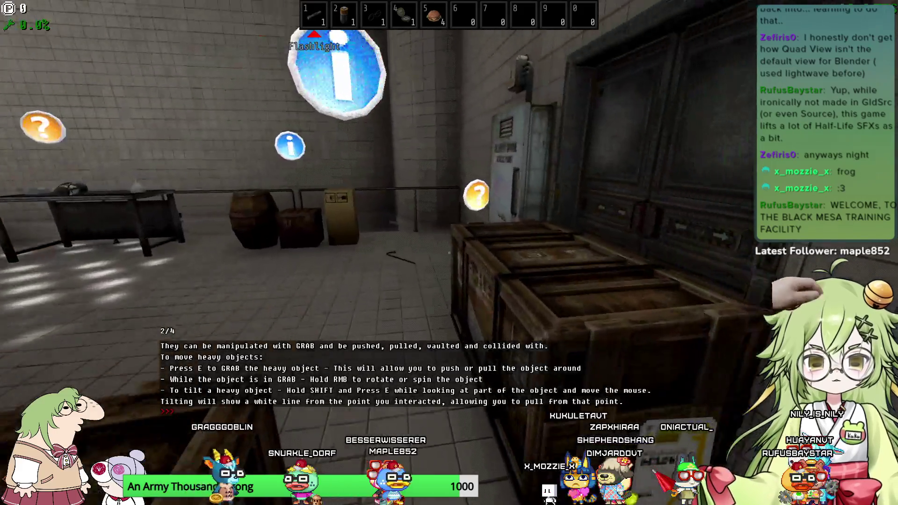
key(w)
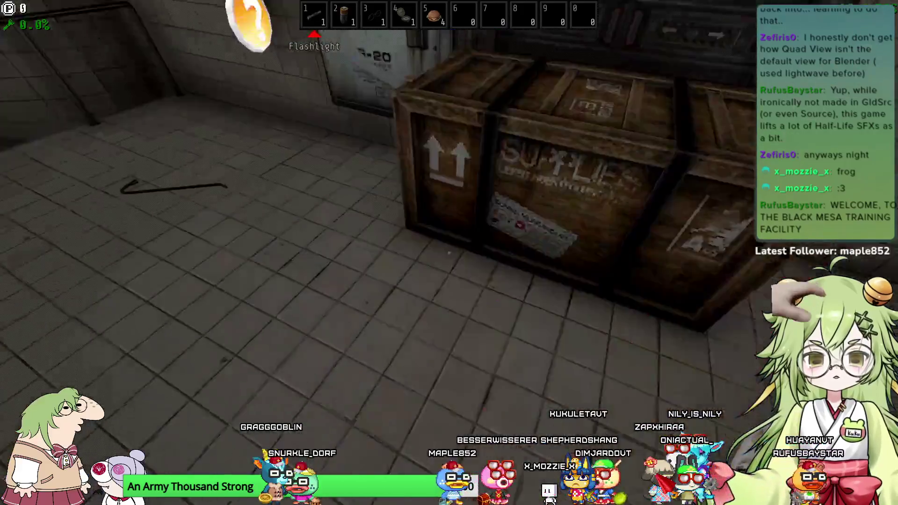
key(s)
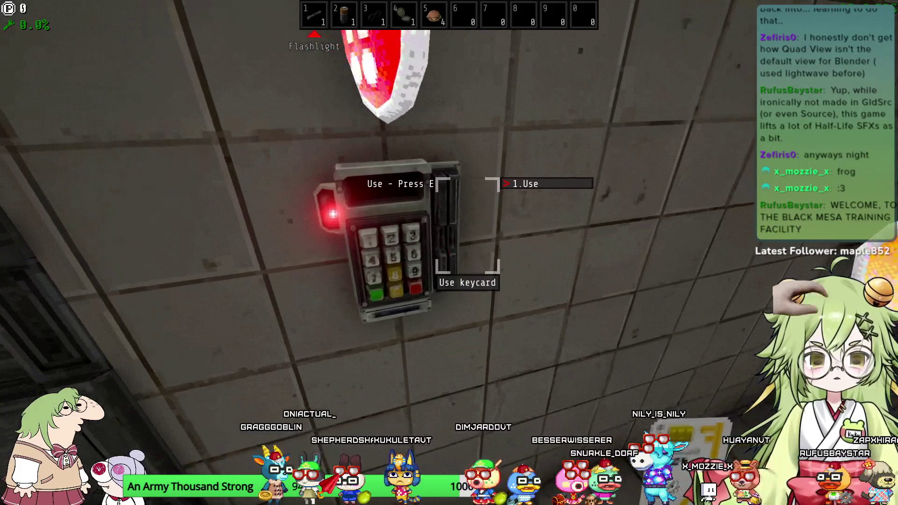
key(w)
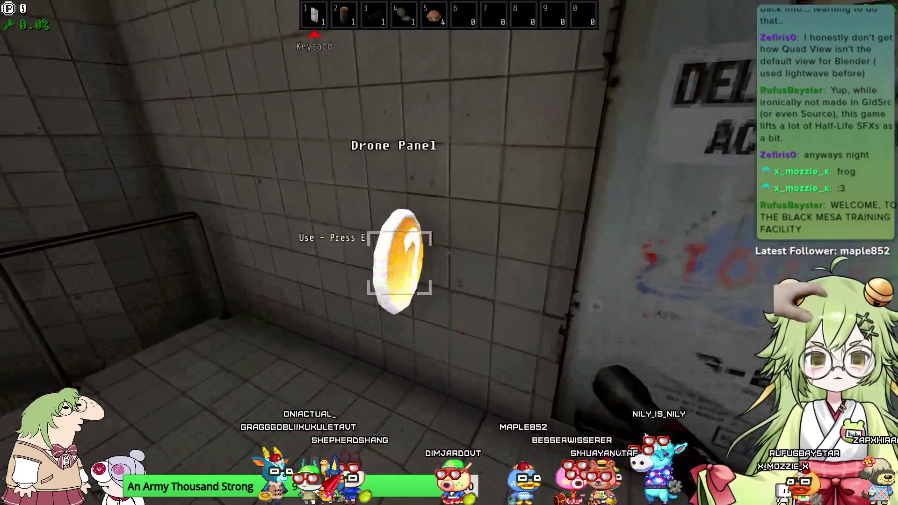